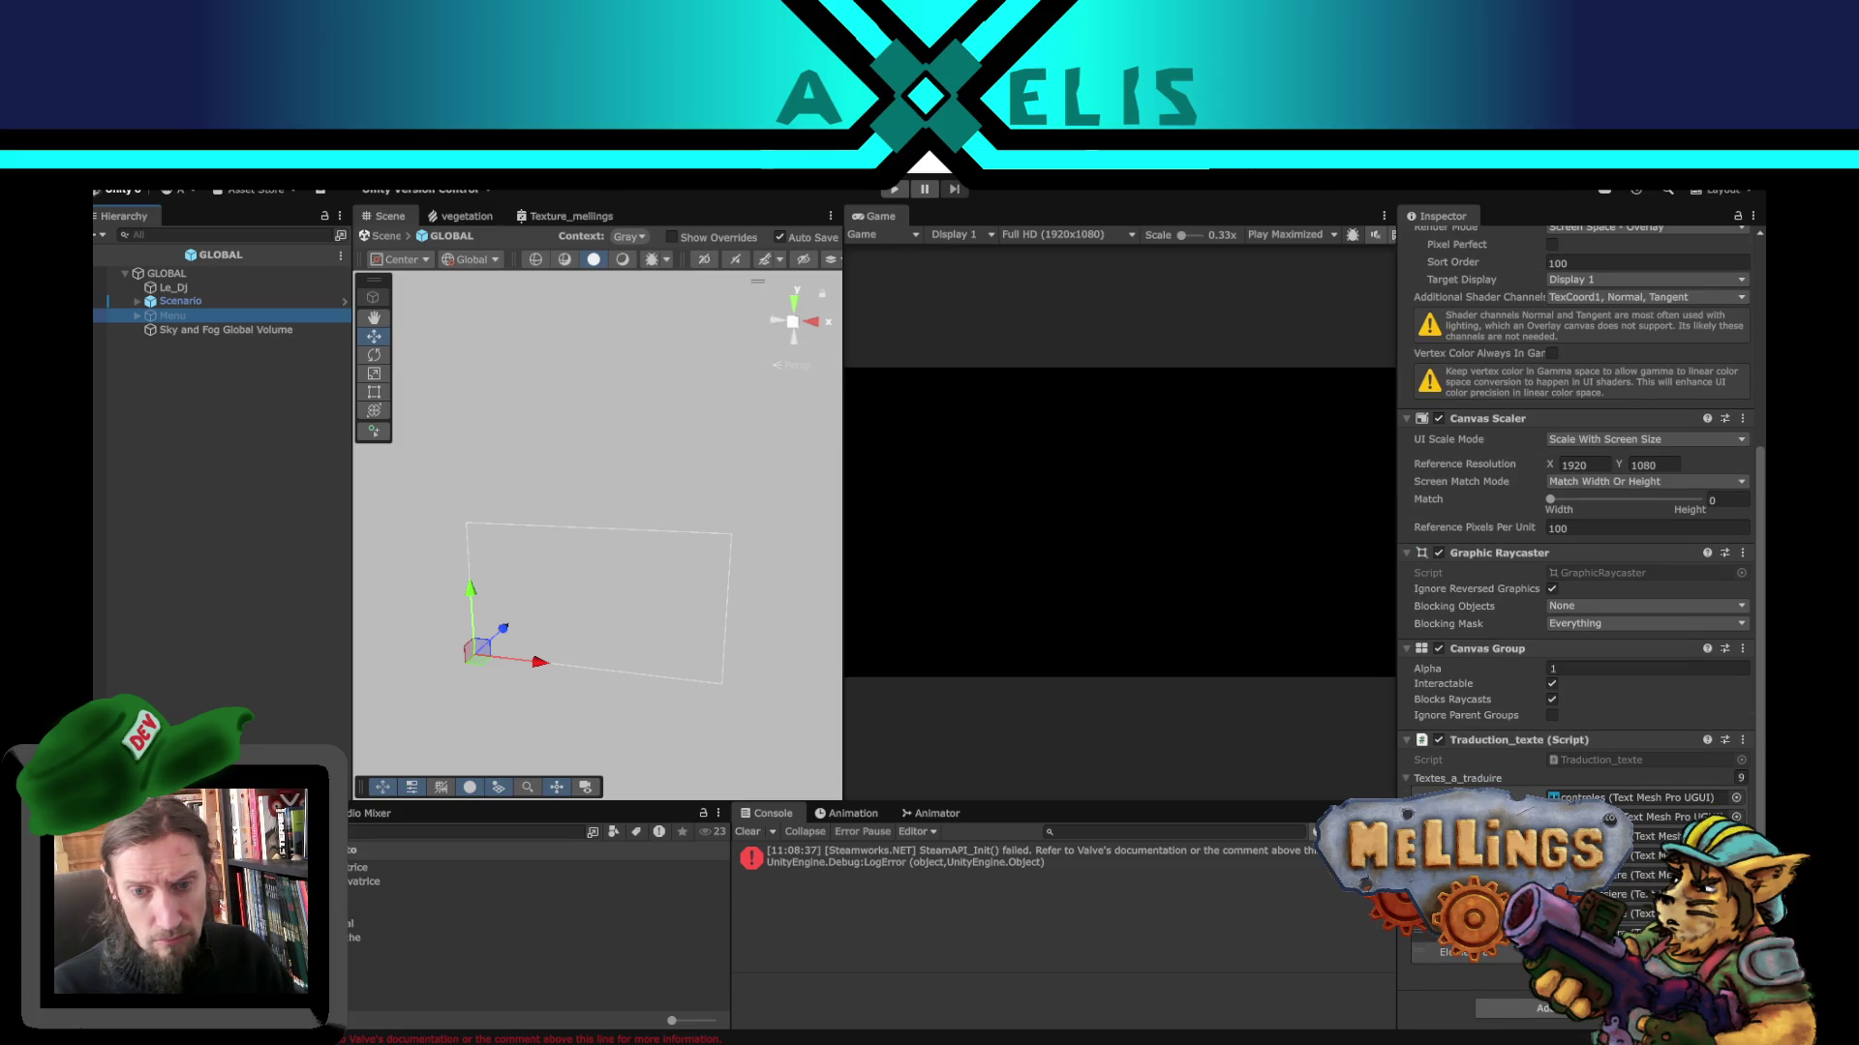
- Make the Menu object active so the book menu appears in the game view
click(1425, 937)
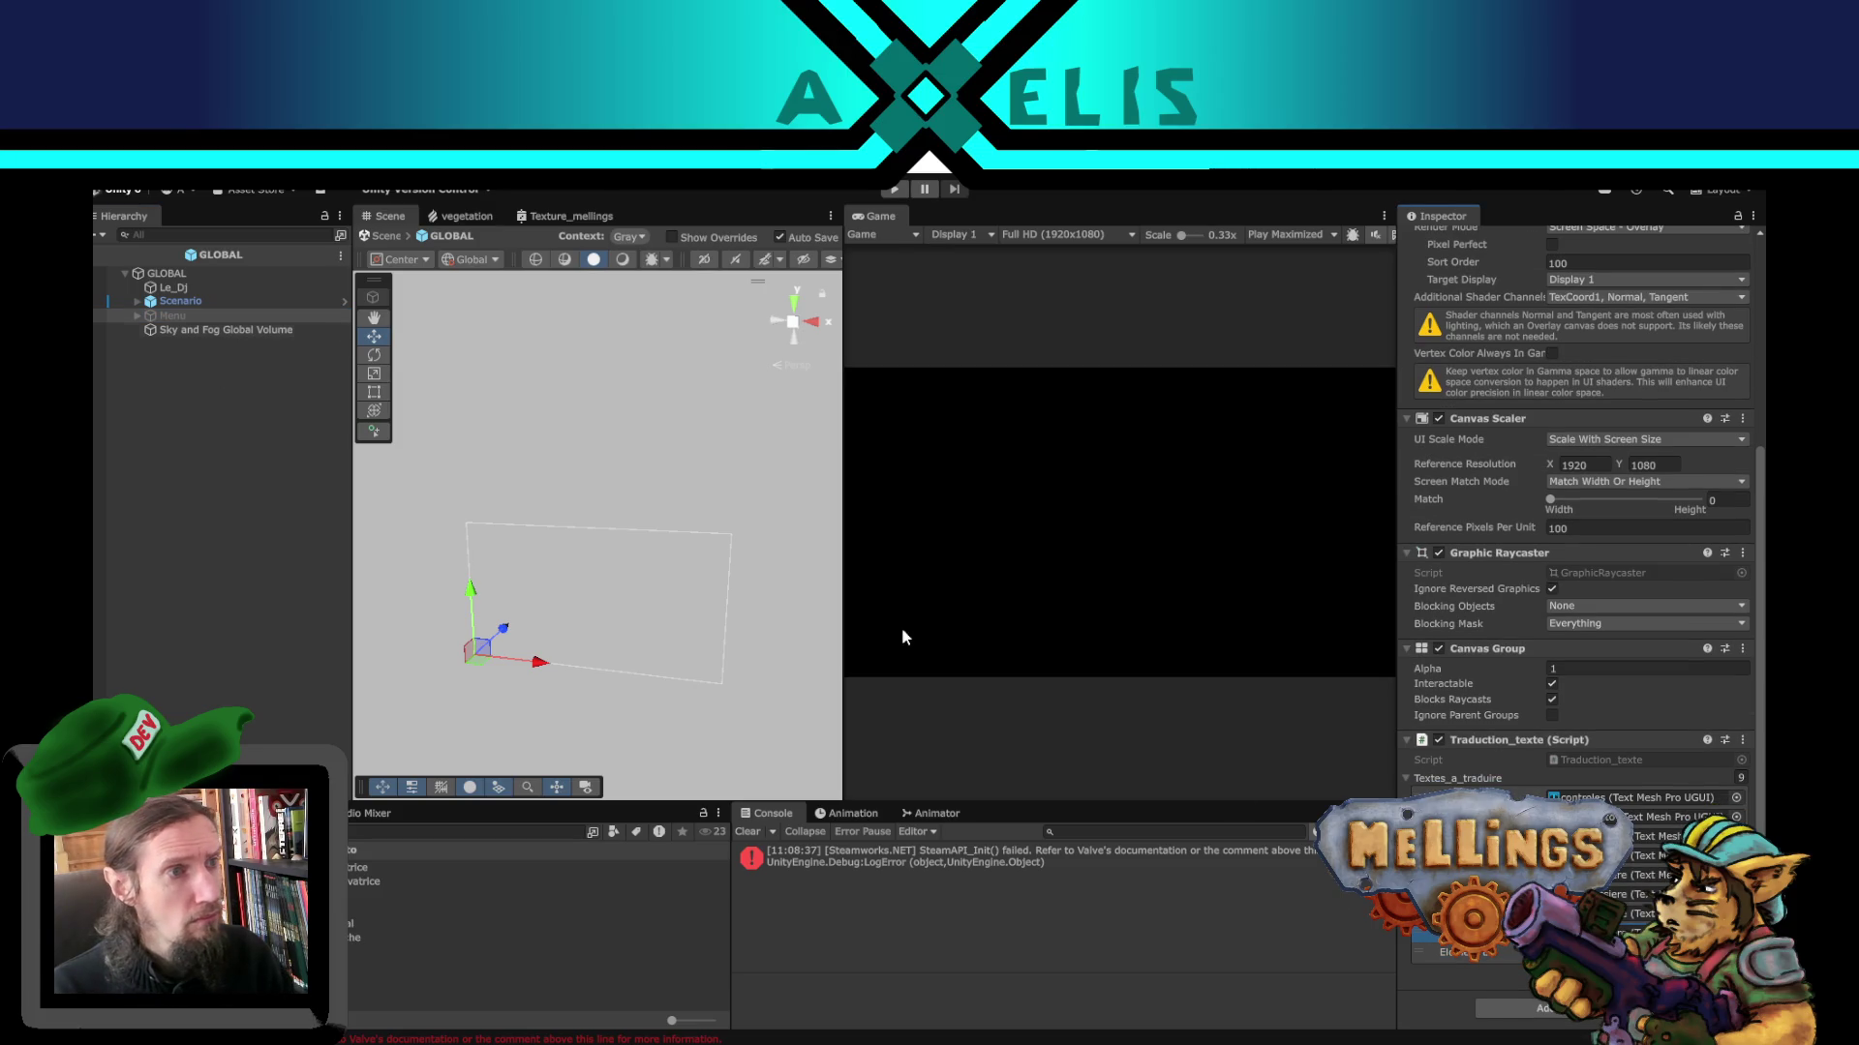
click(1645, 933)
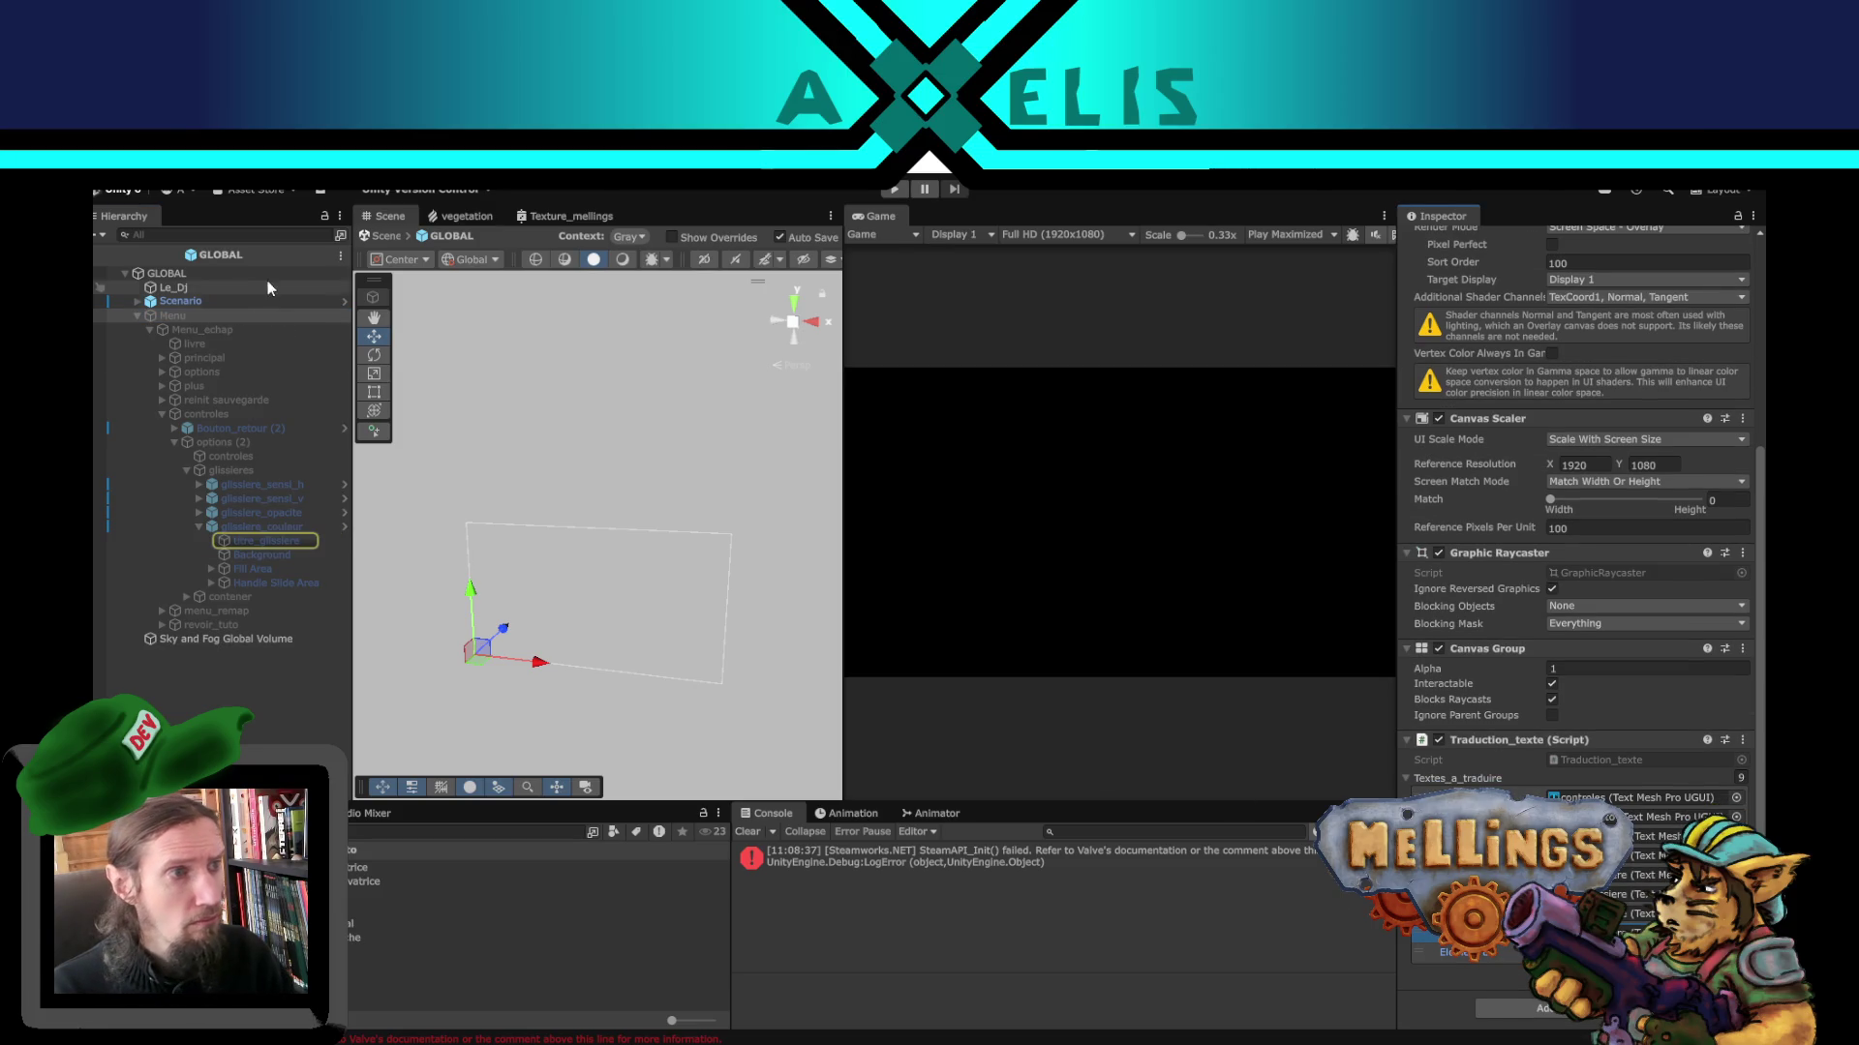
scroll(1543, 385, up, 5)
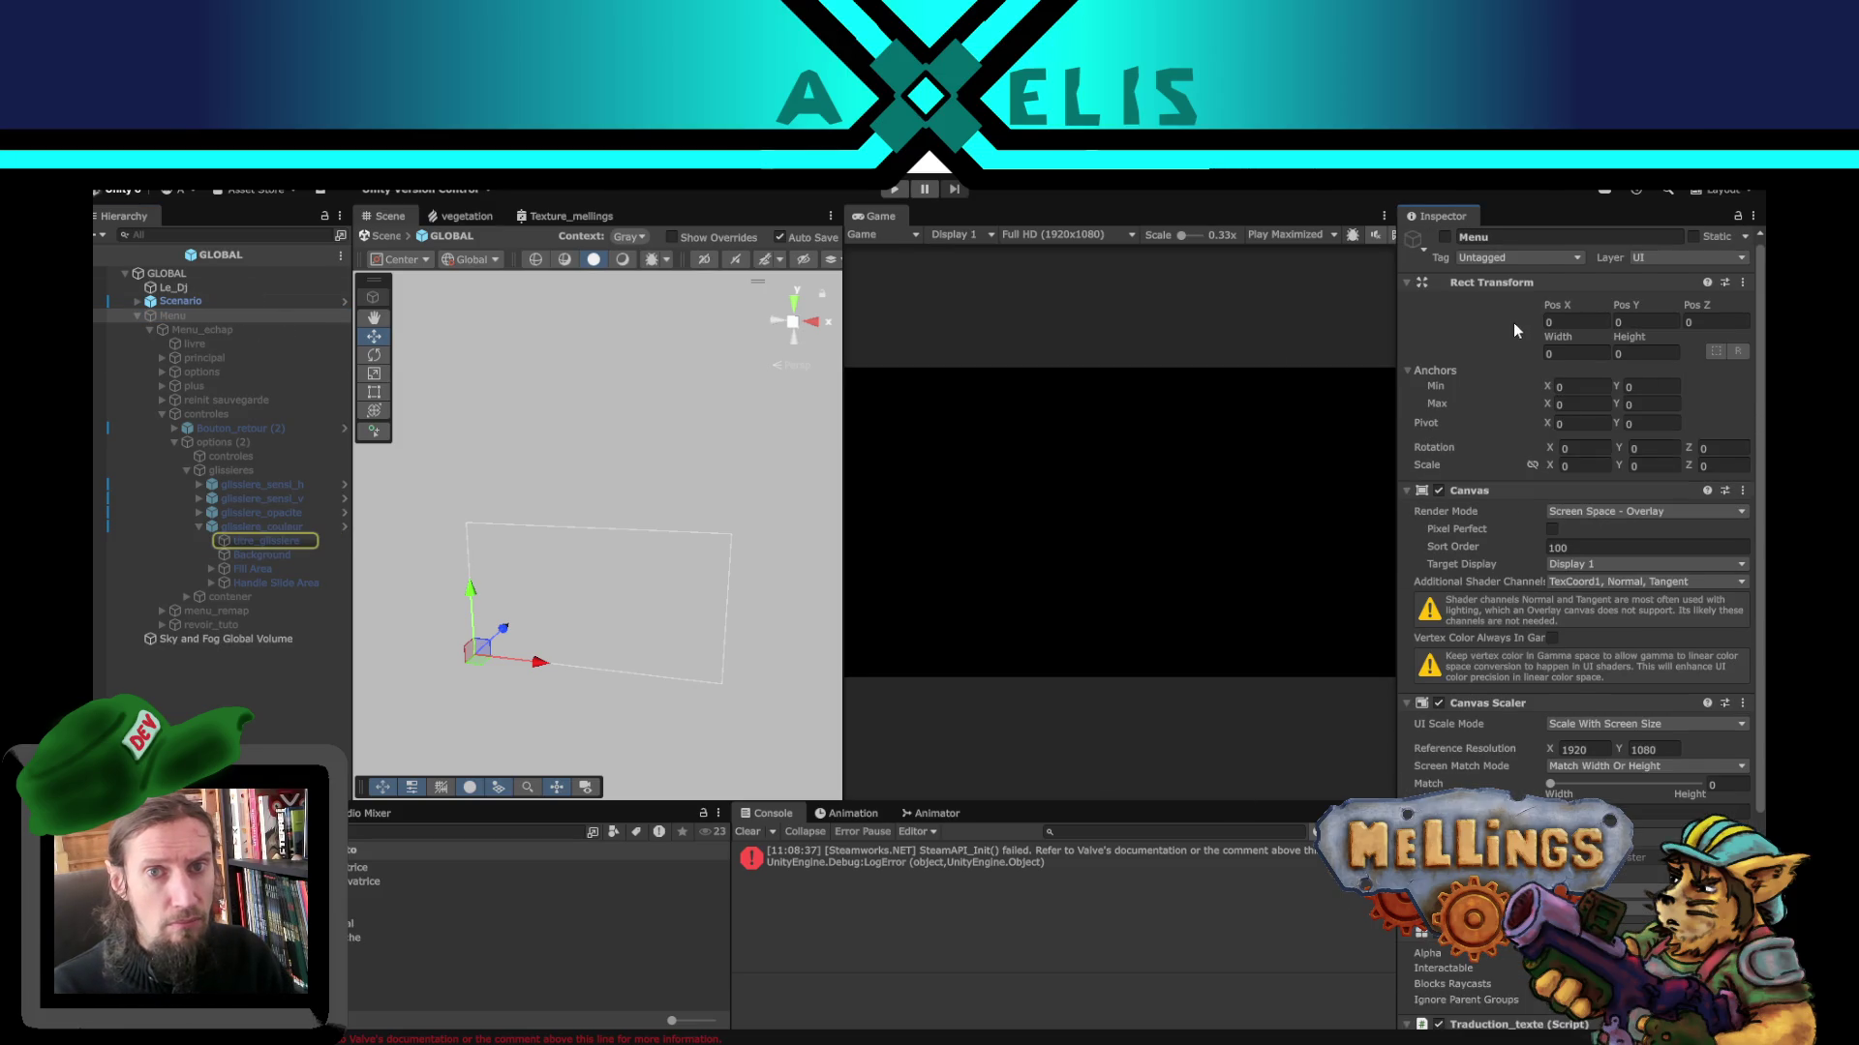
click(1447, 243)
scroll(1421, 304, down, 5)
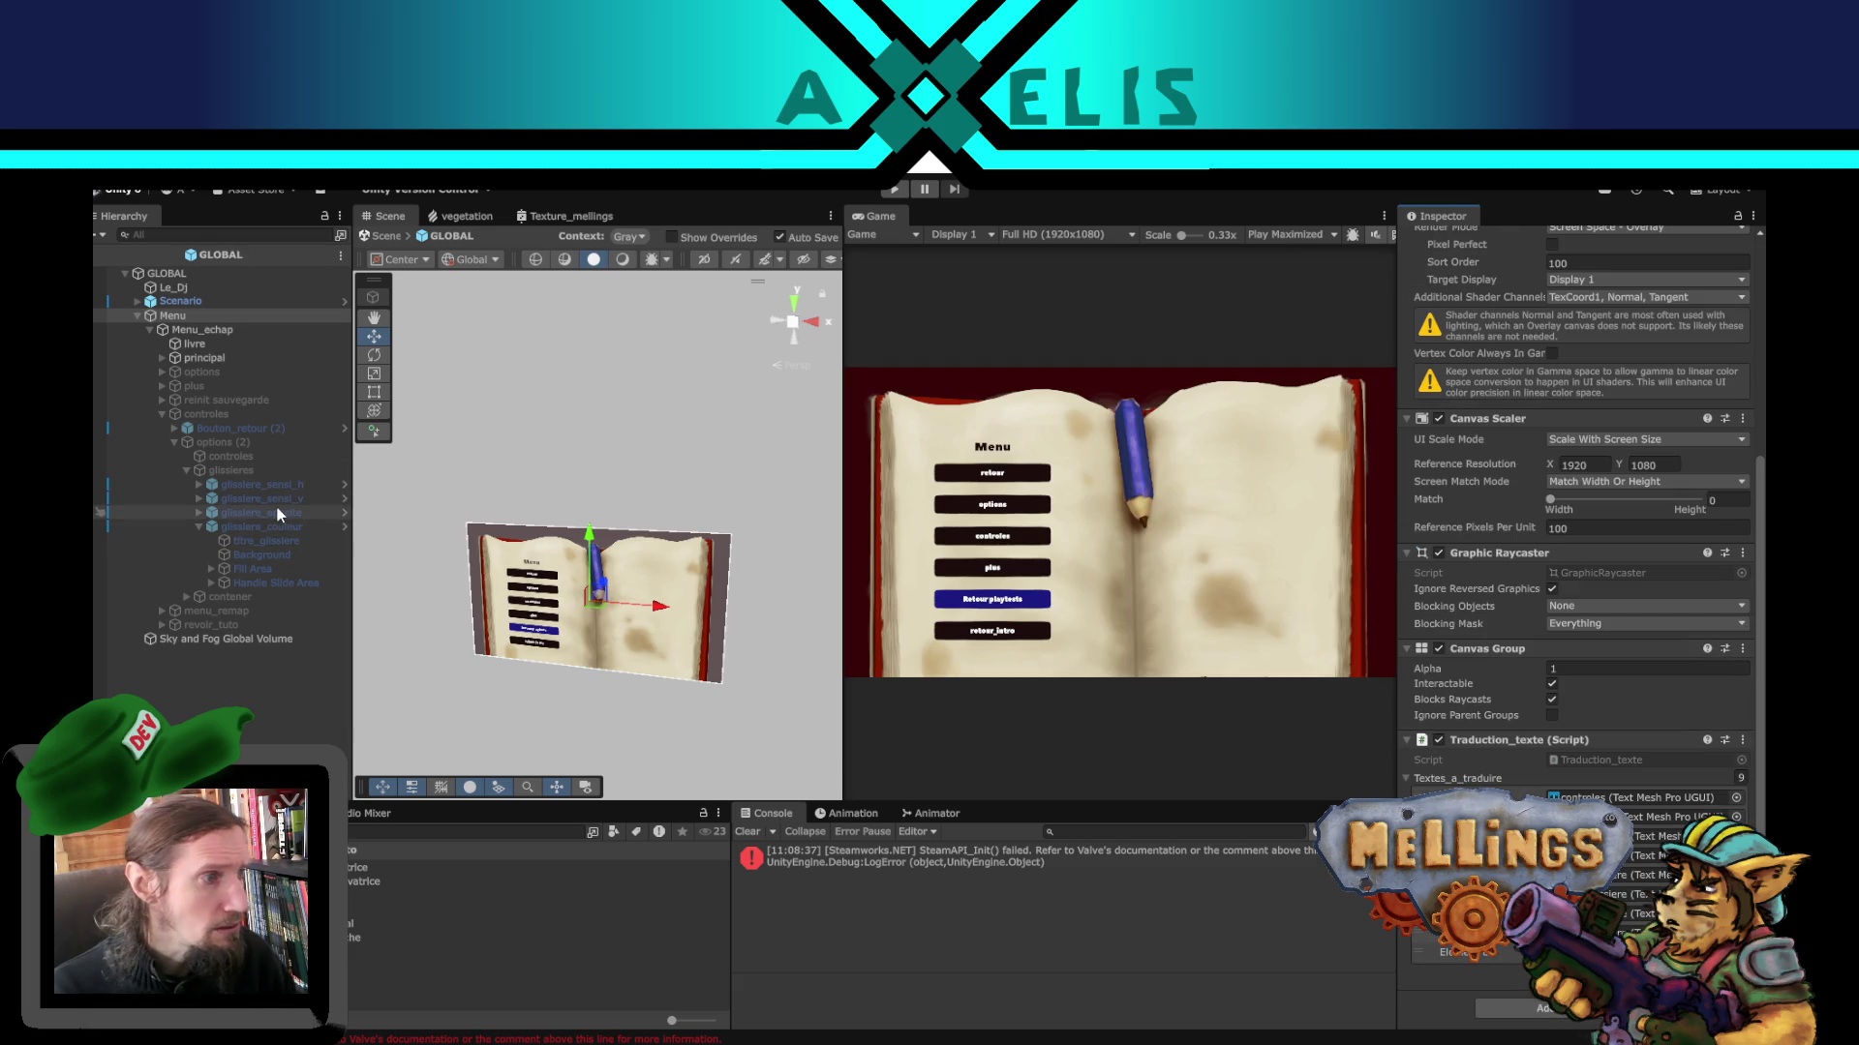
- Collapse options (2), select the reinit sauvegarde panel and make it active
click(178, 442)
click(176, 443)
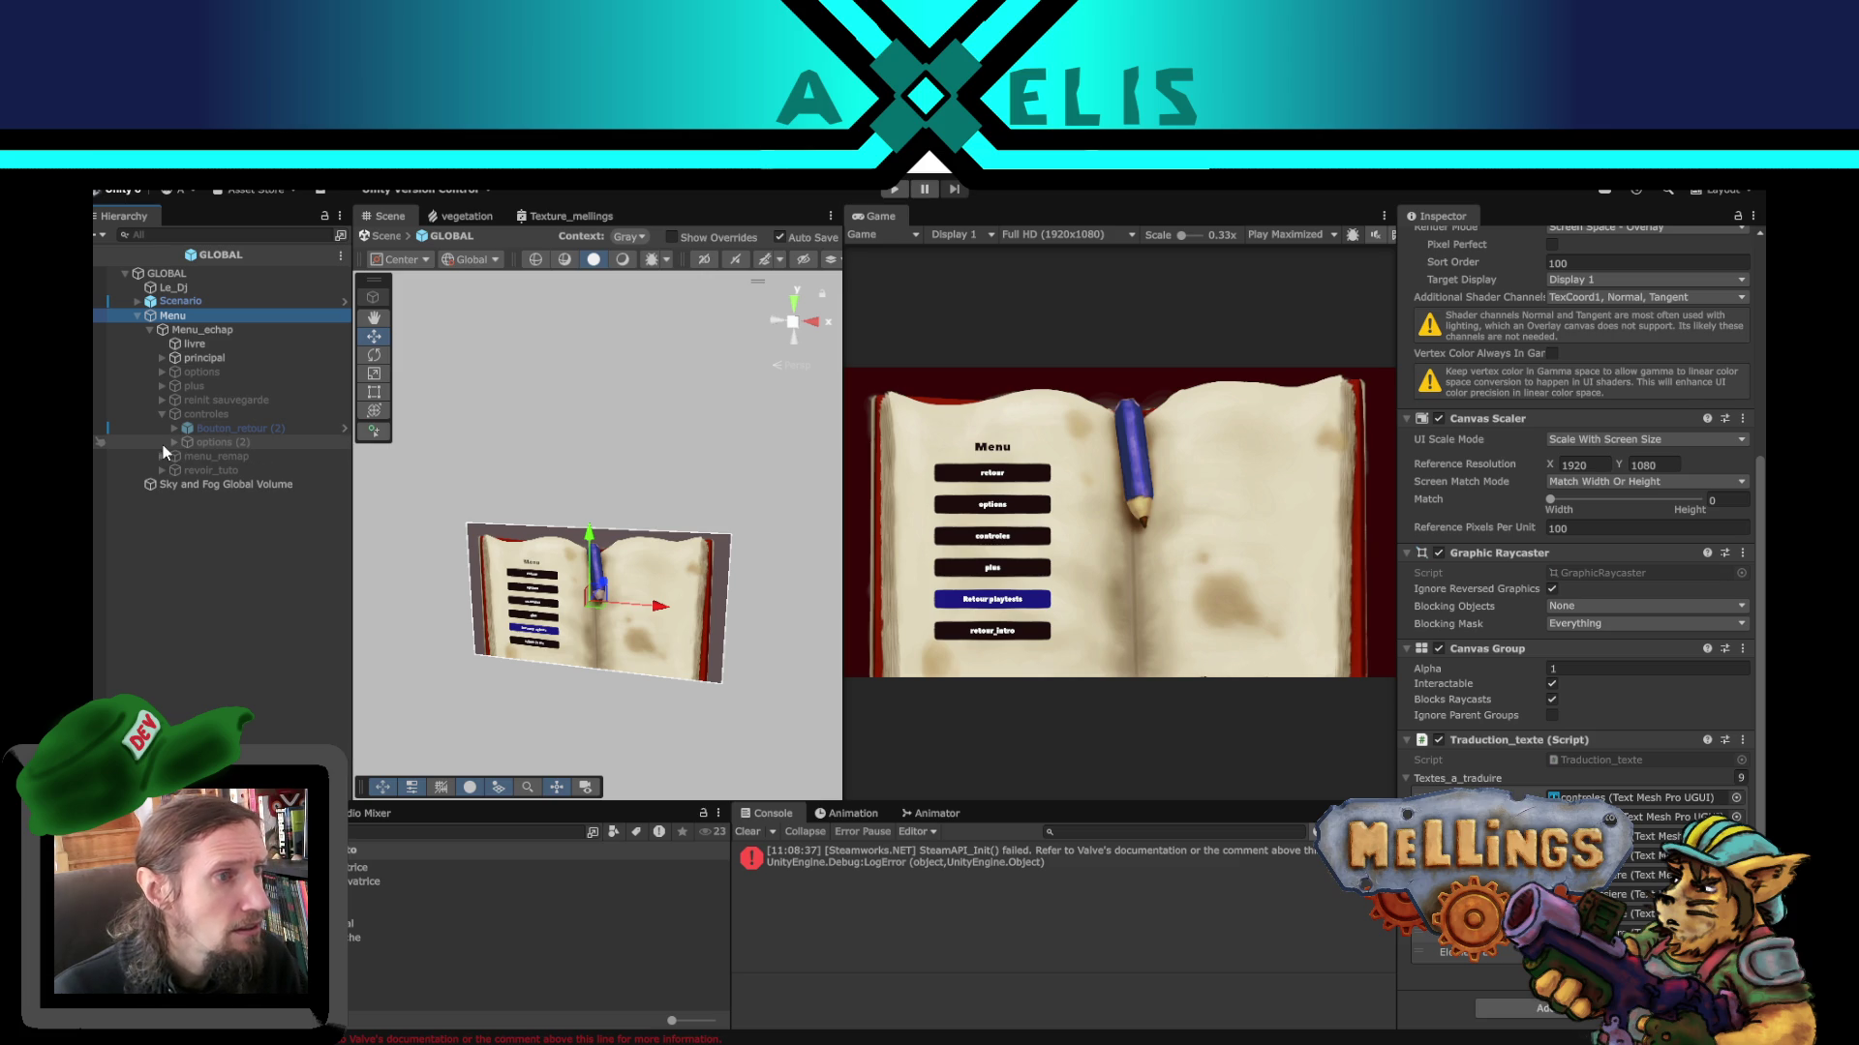
click(155, 399)
click(1444, 242)
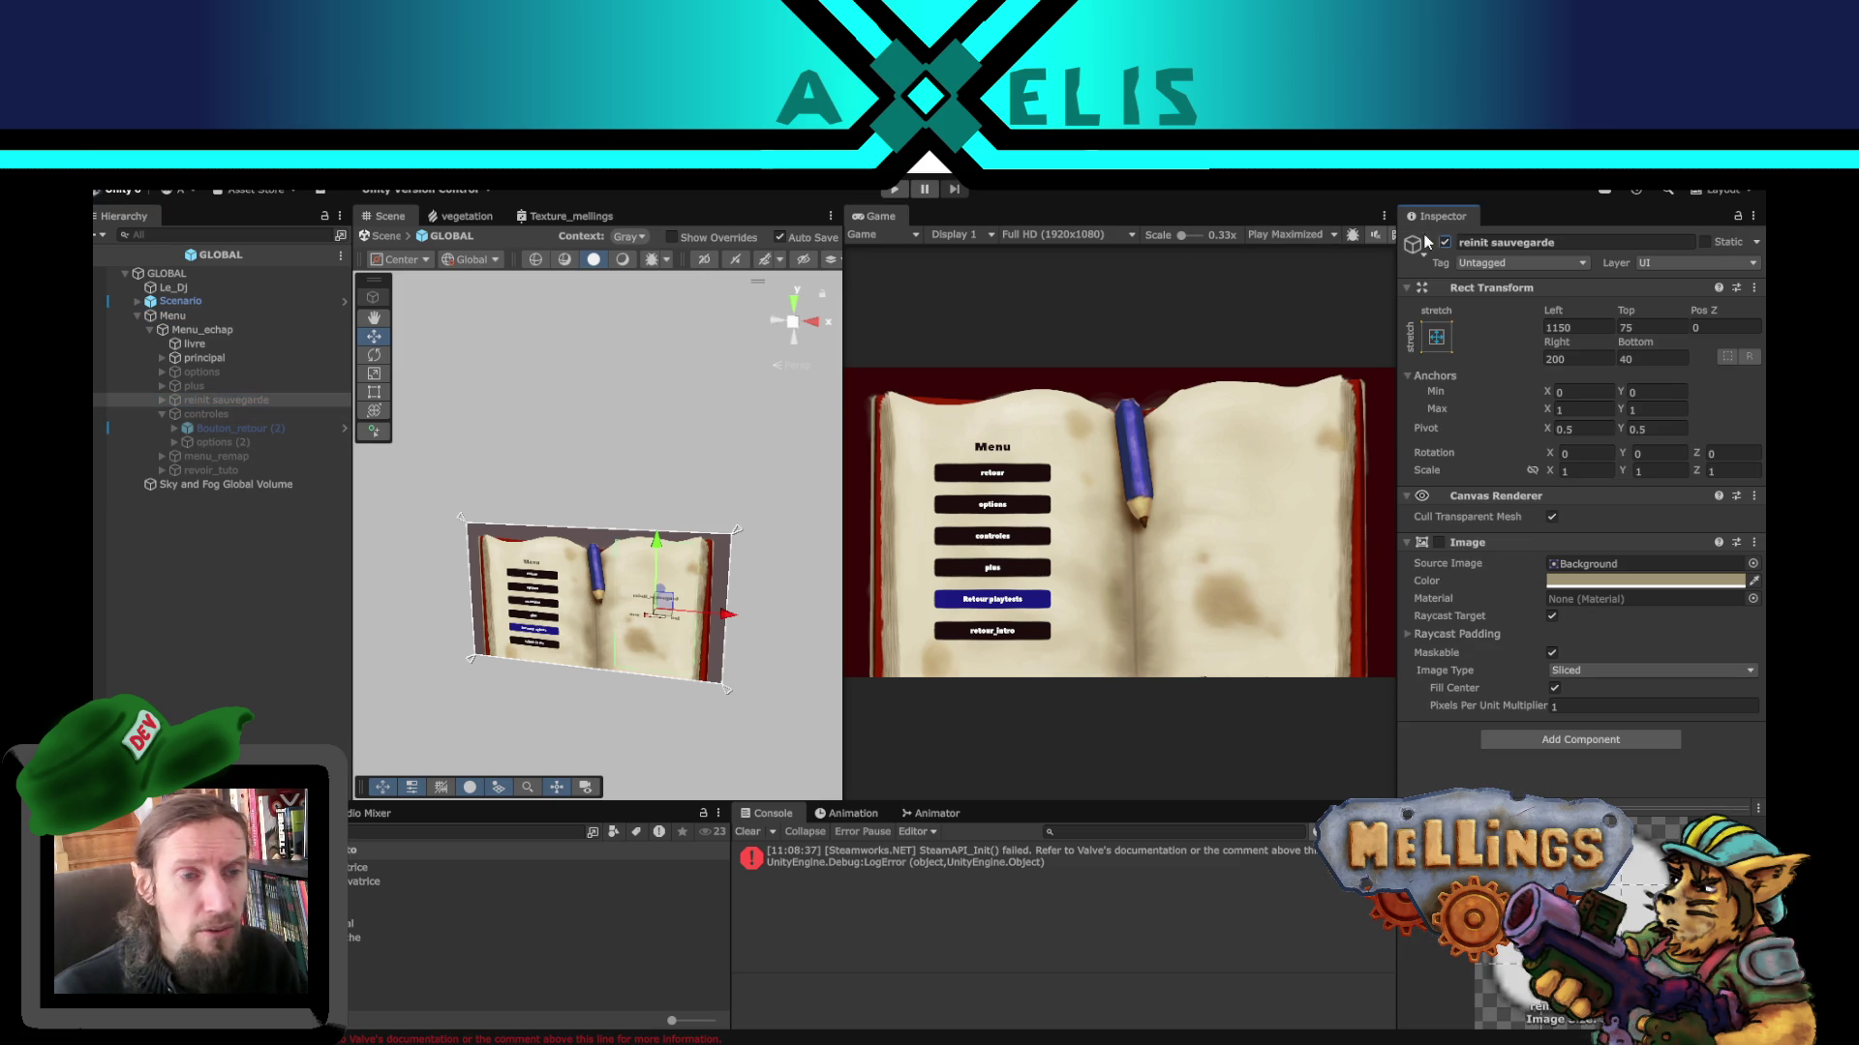
- Add the reinit_sauvegarde text to Menu's Textes_a_traduire translation list
click(161, 399)
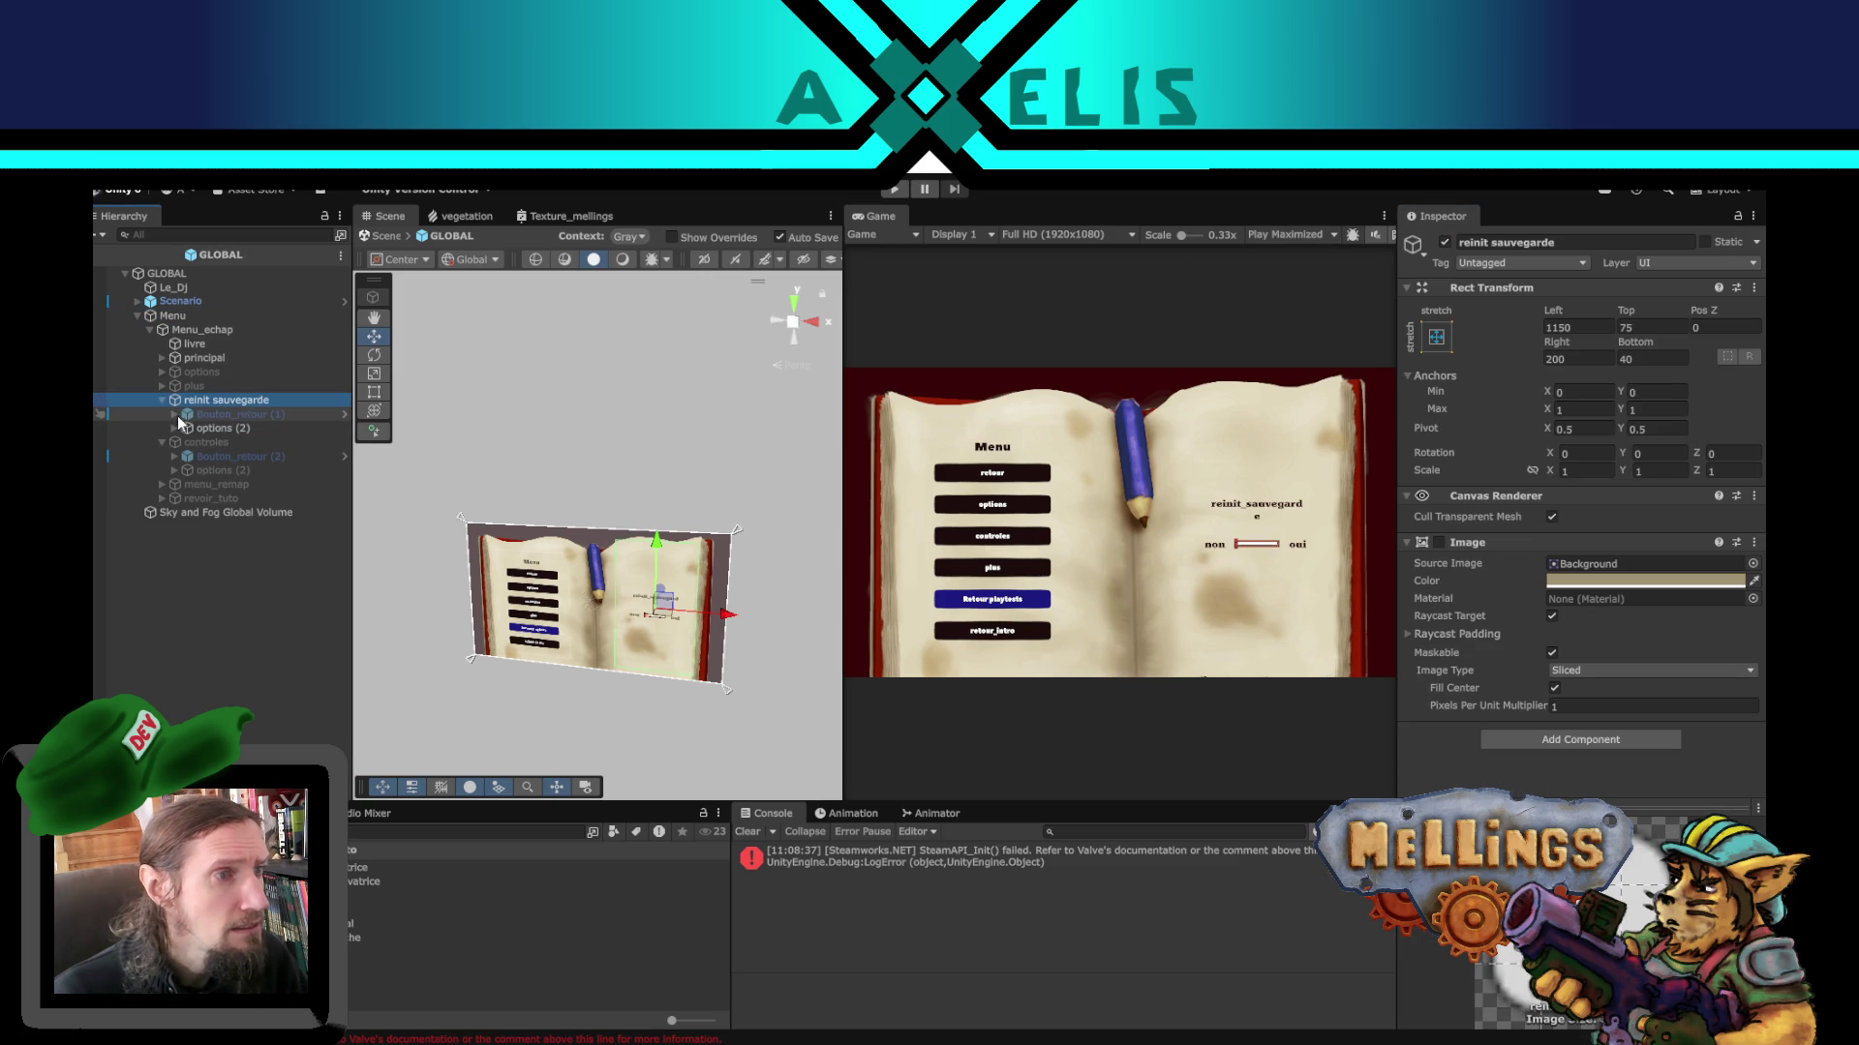
scroll(711, 641, up, 4)
scroll(711, 641, up, 2)
drag(704, 615, 184, 418)
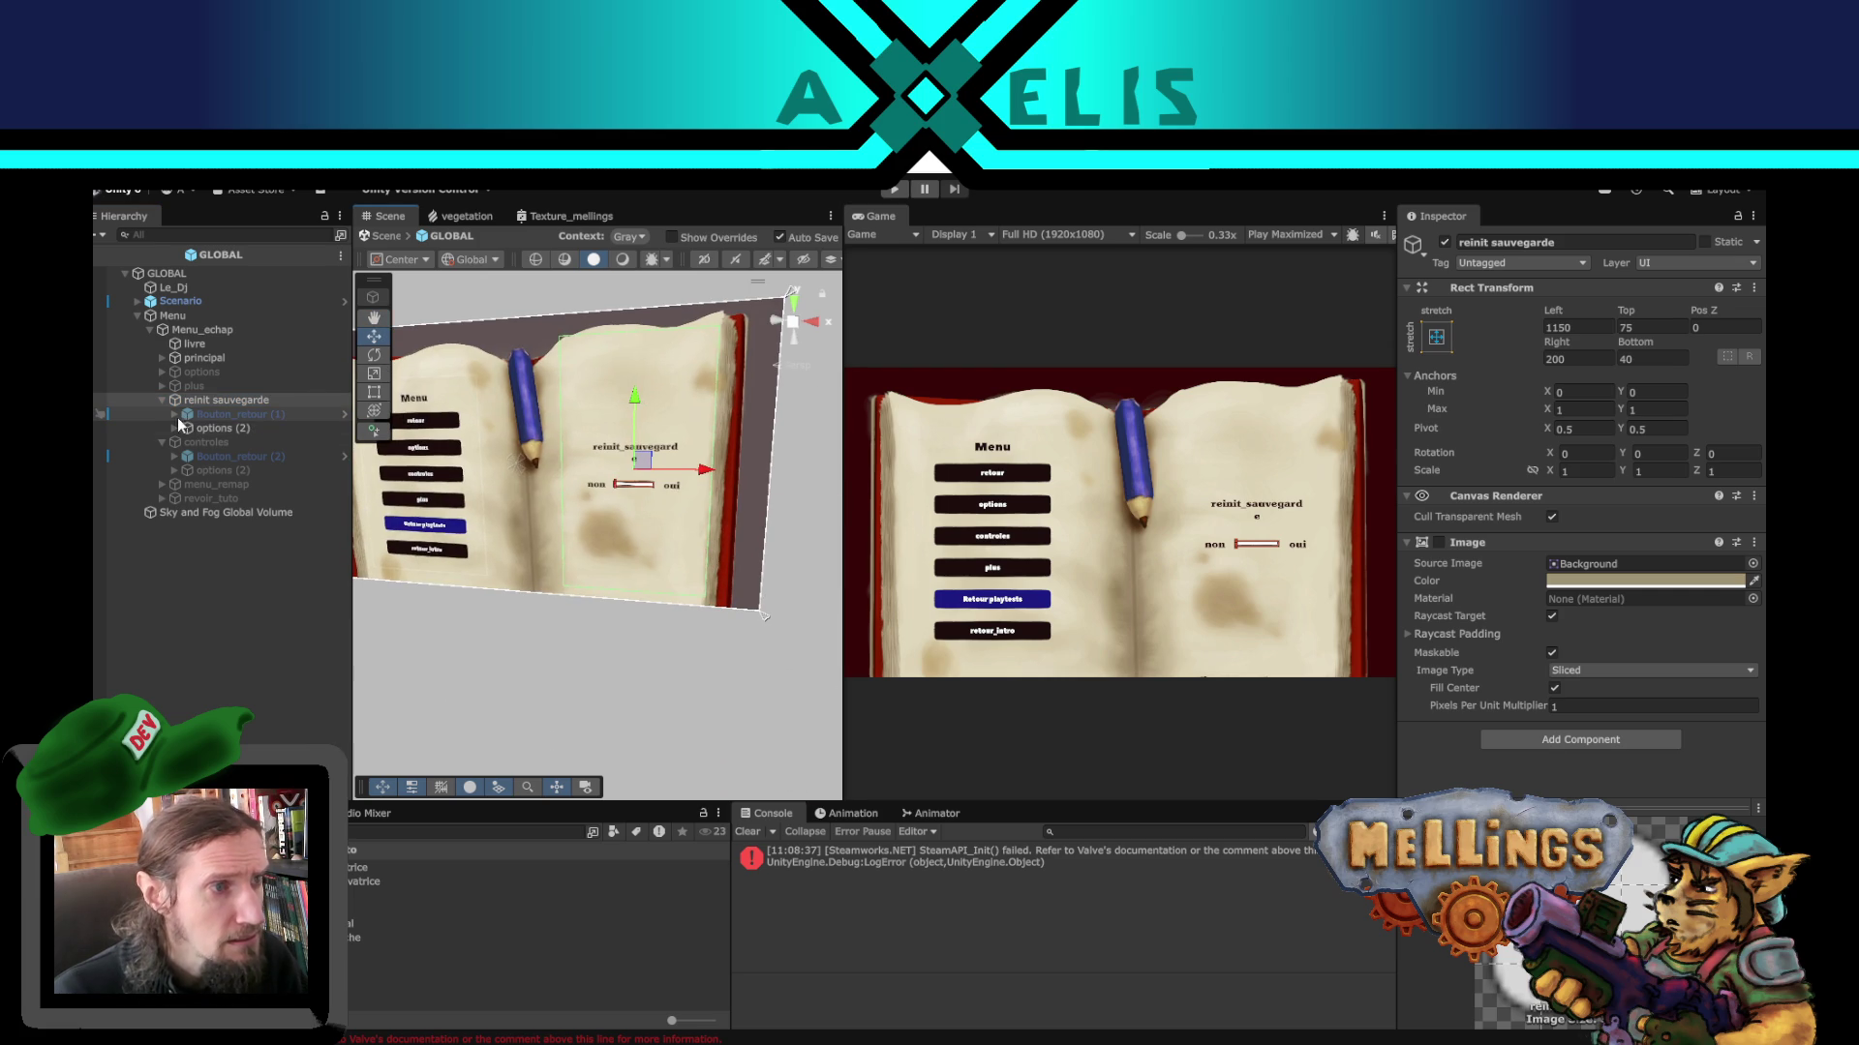
click(175, 427)
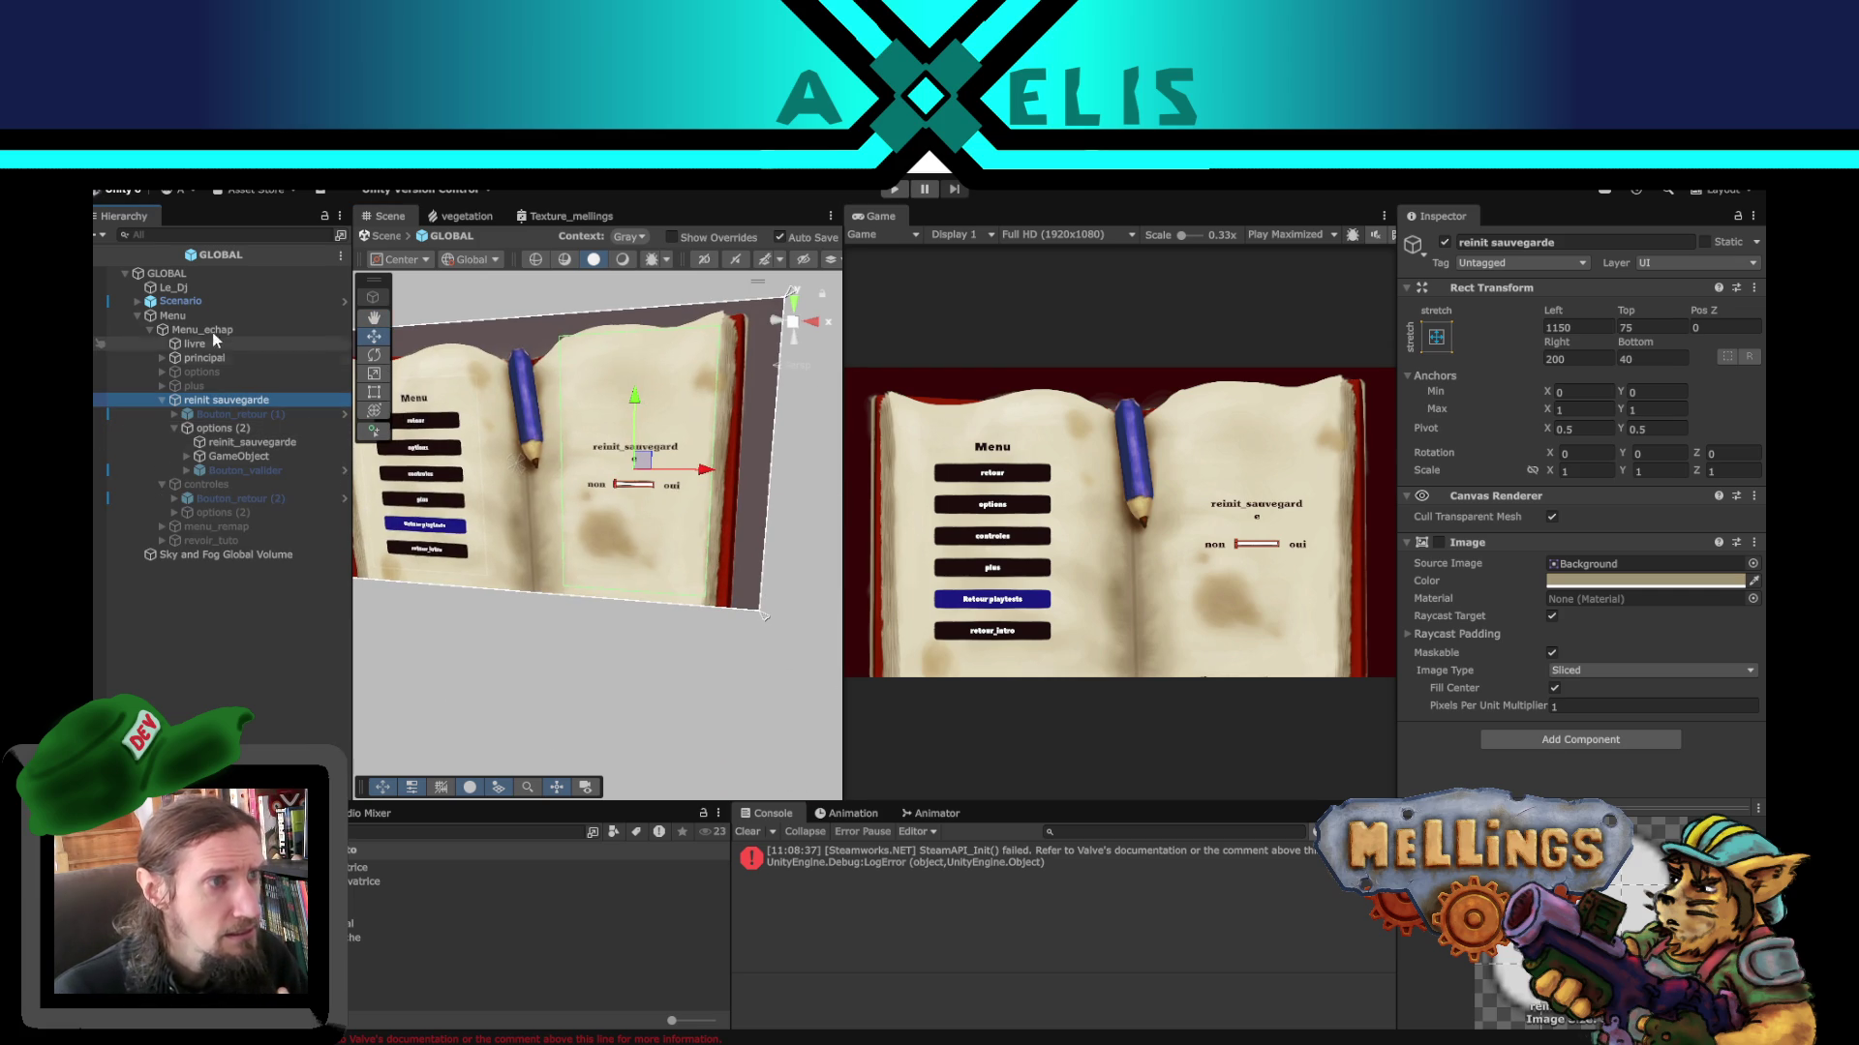
click(175, 316)
scroll(1577, 484, down, 1)
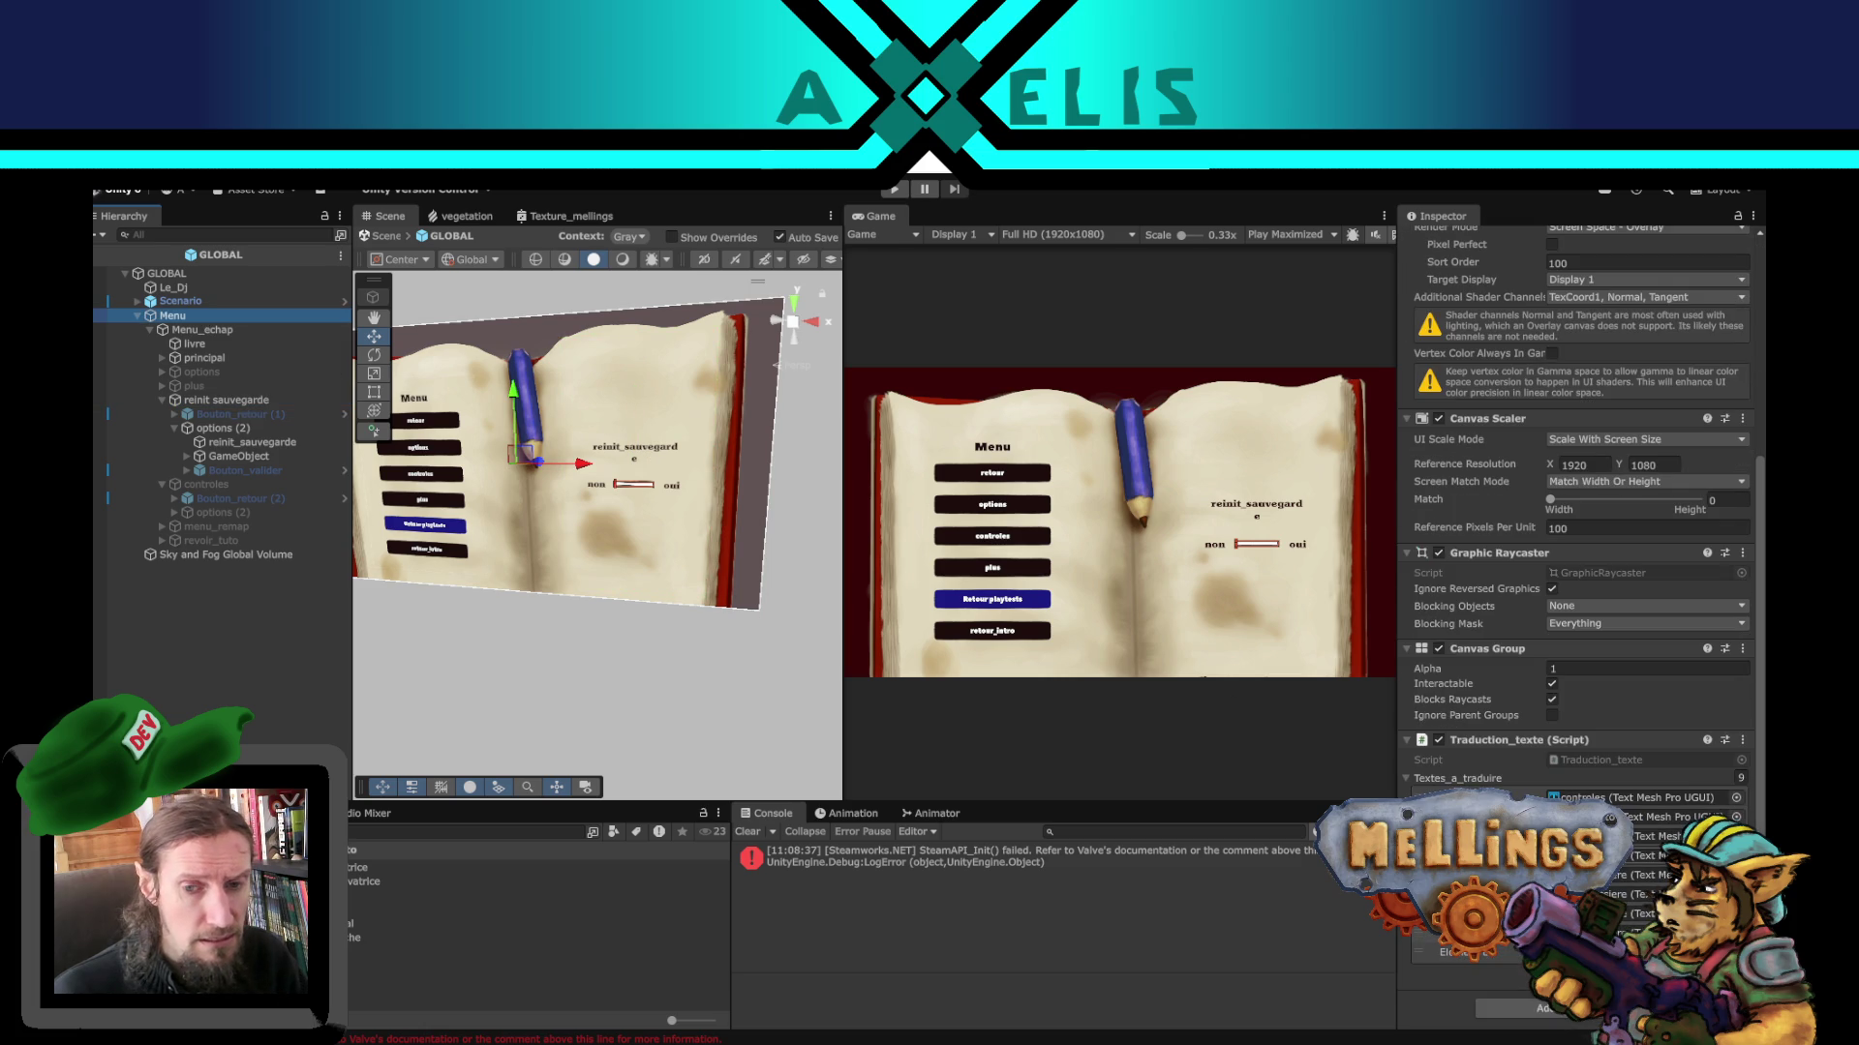
drag(250, 444, 1452, 789)
drag(1610, 890, 1625, 920)
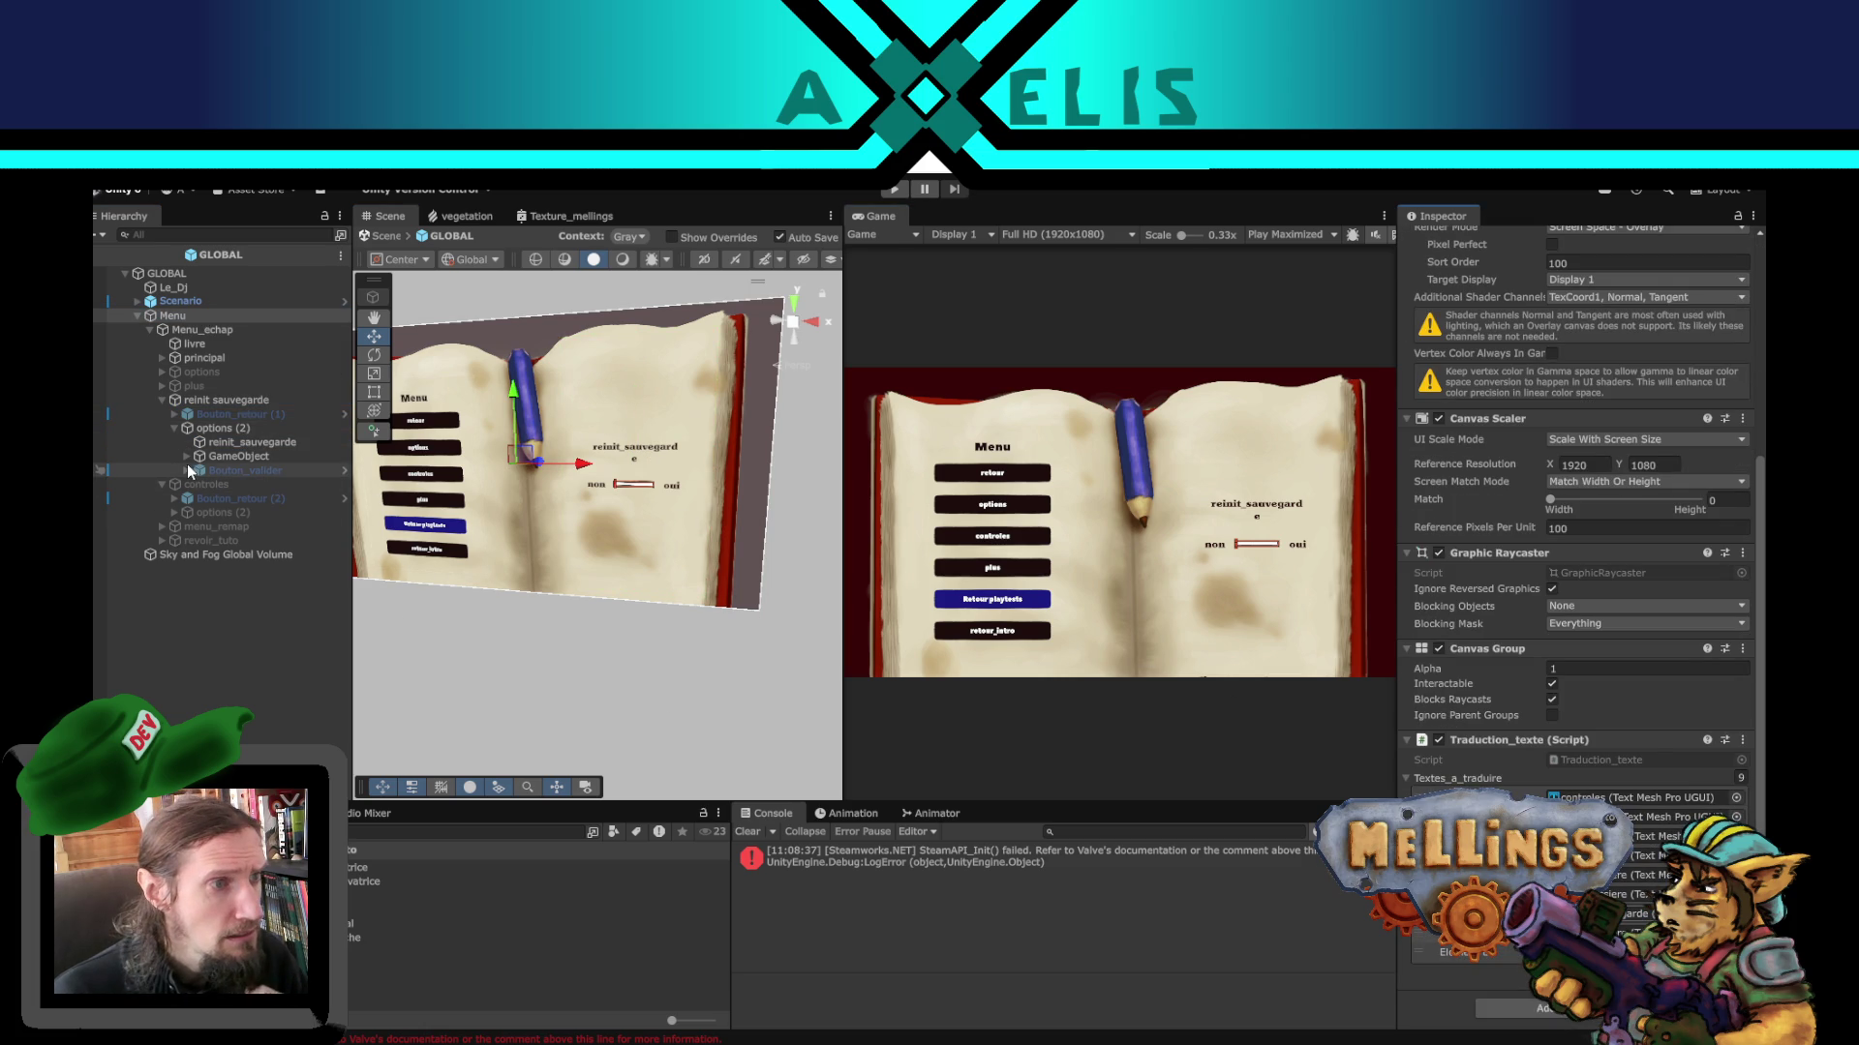
- Add the oui label from the yes/no choices to Menu's translation list
click(242, 471)
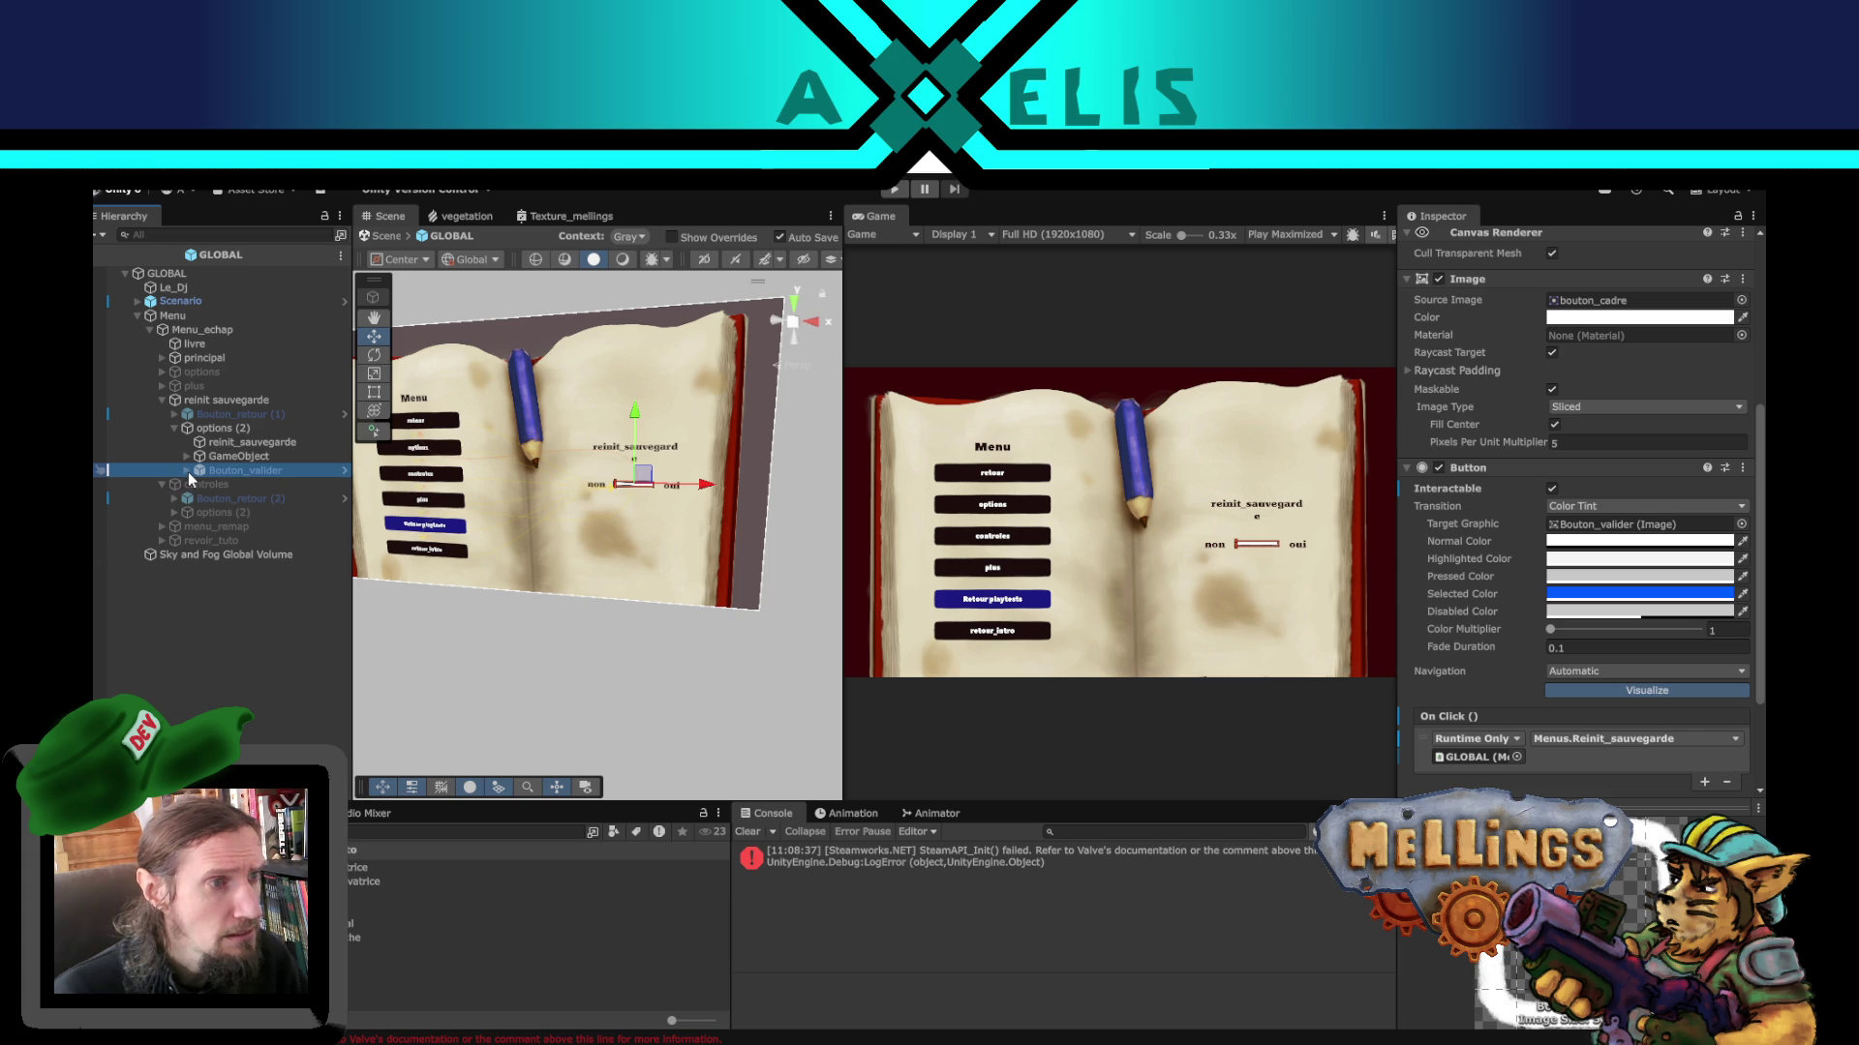
click(192, 457)
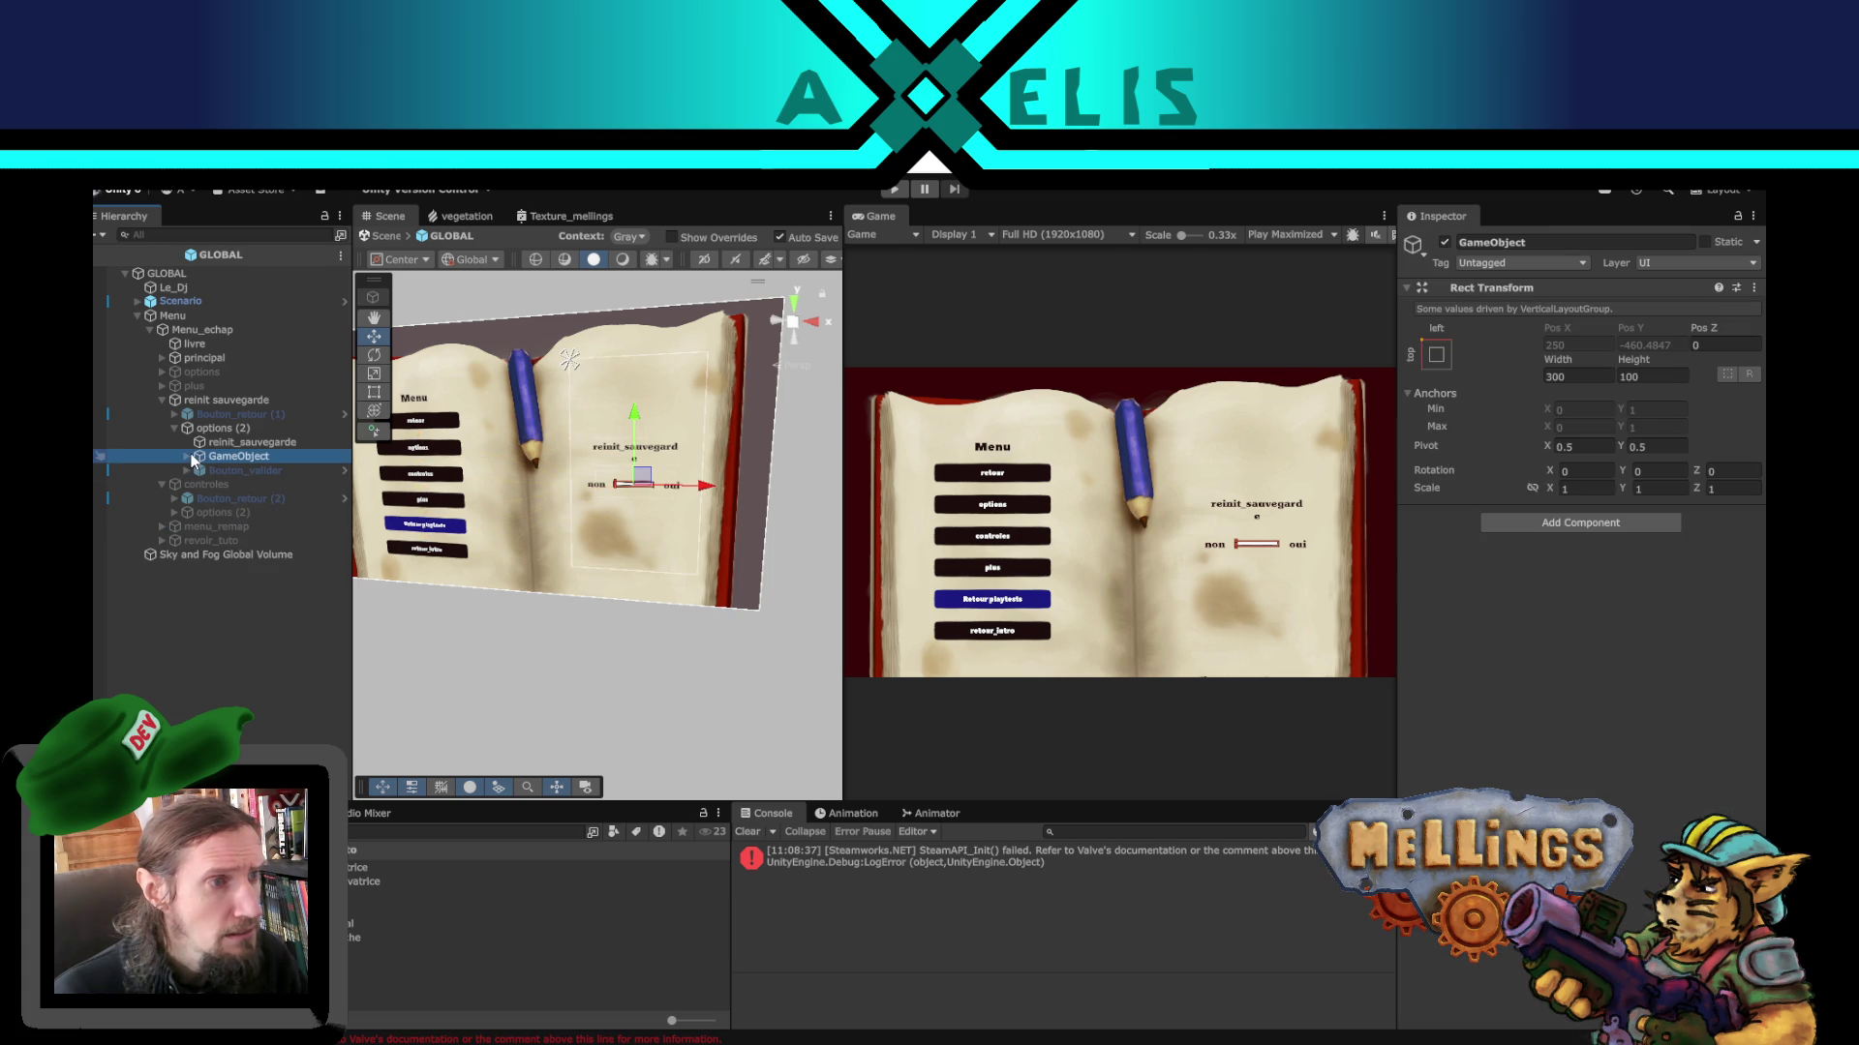
click(185, 456)
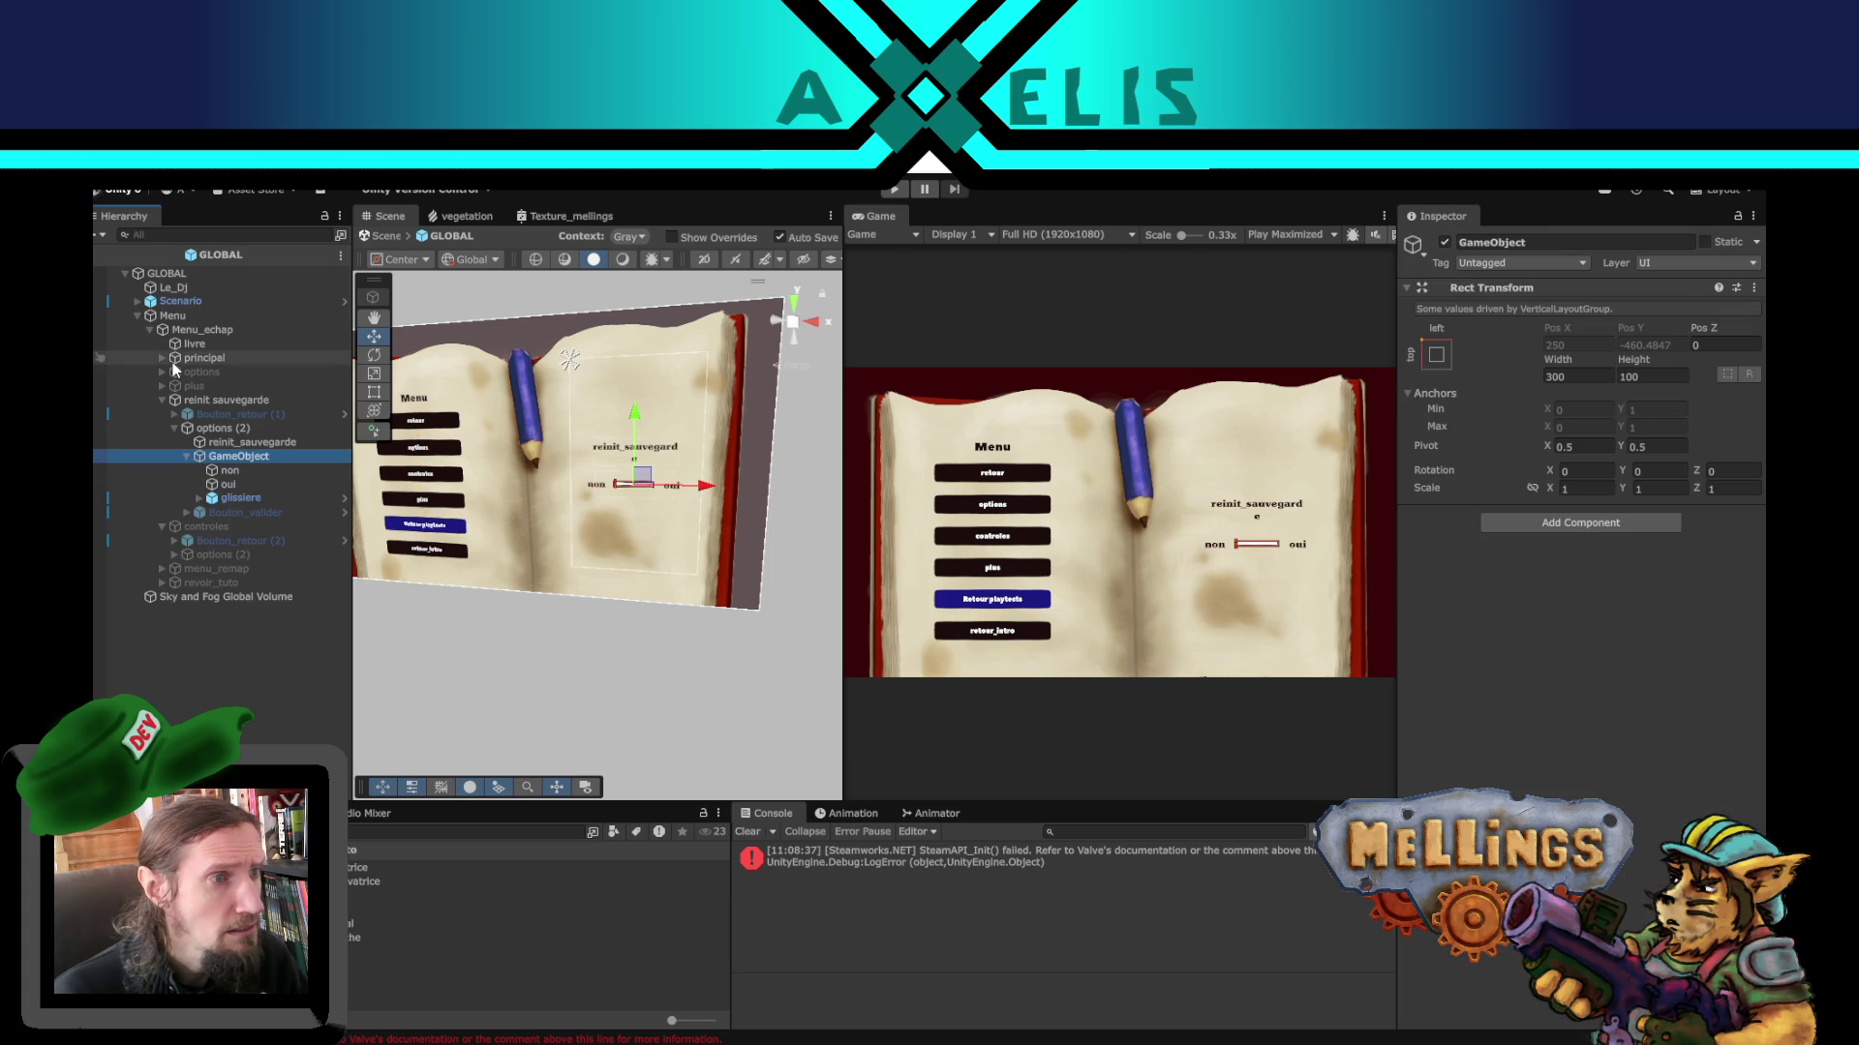
click(174, 315)
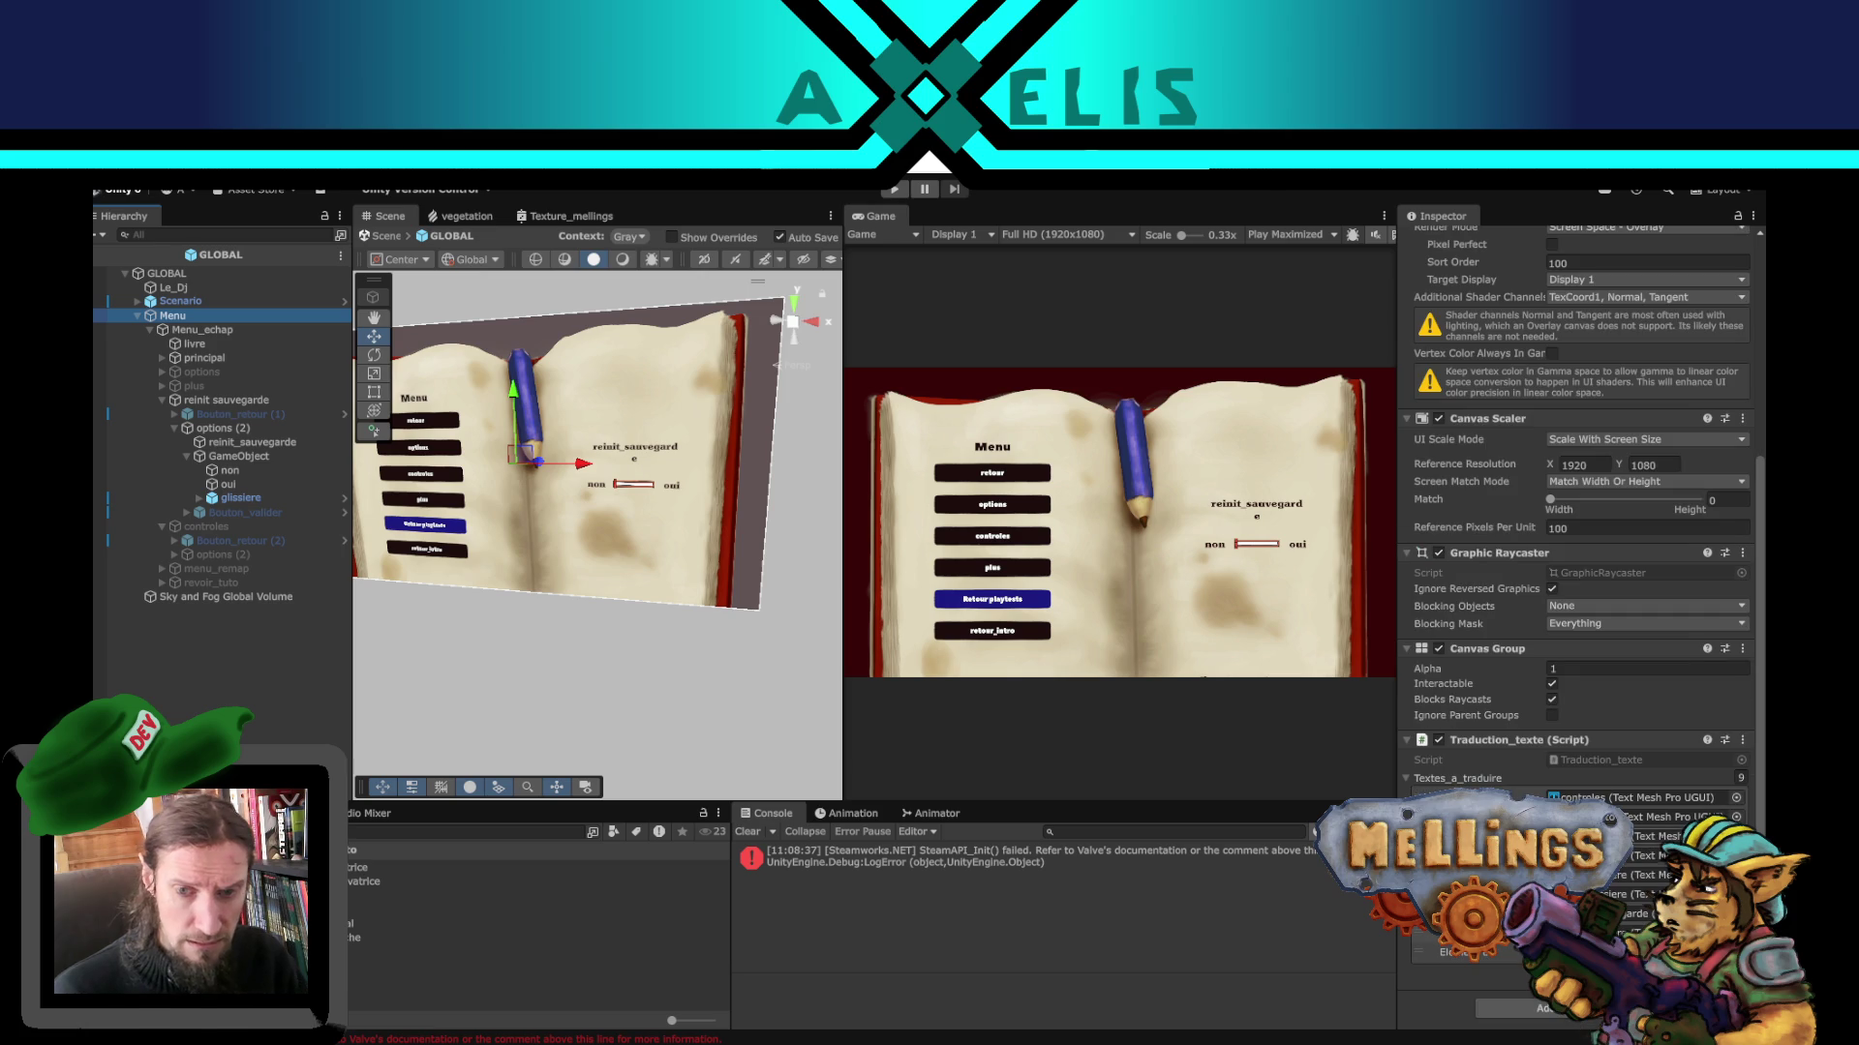
mouse_move(260, 486)
mouse_down()
mouse_move(1646, 875)
mouse_move(280, 513)
mouse_move(261, 491)
mouse_move(766, 605)
mouse_up()
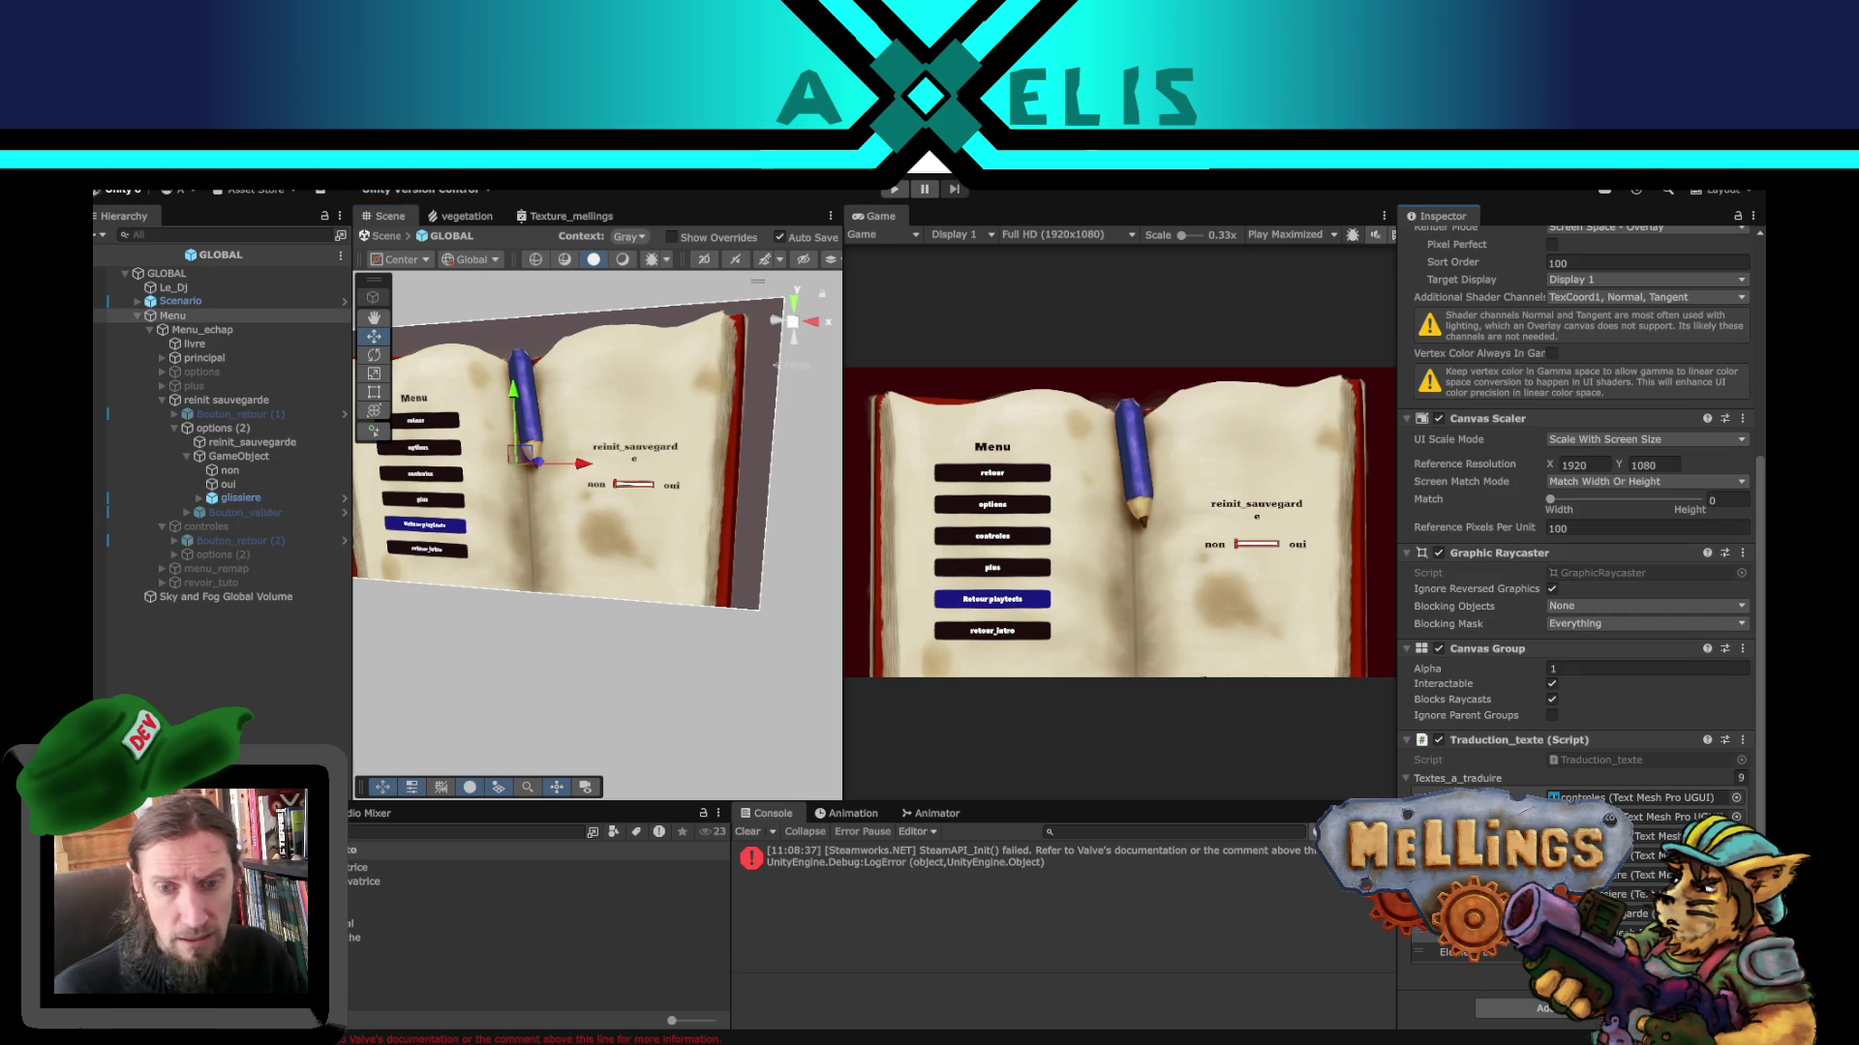
click(232, 678)
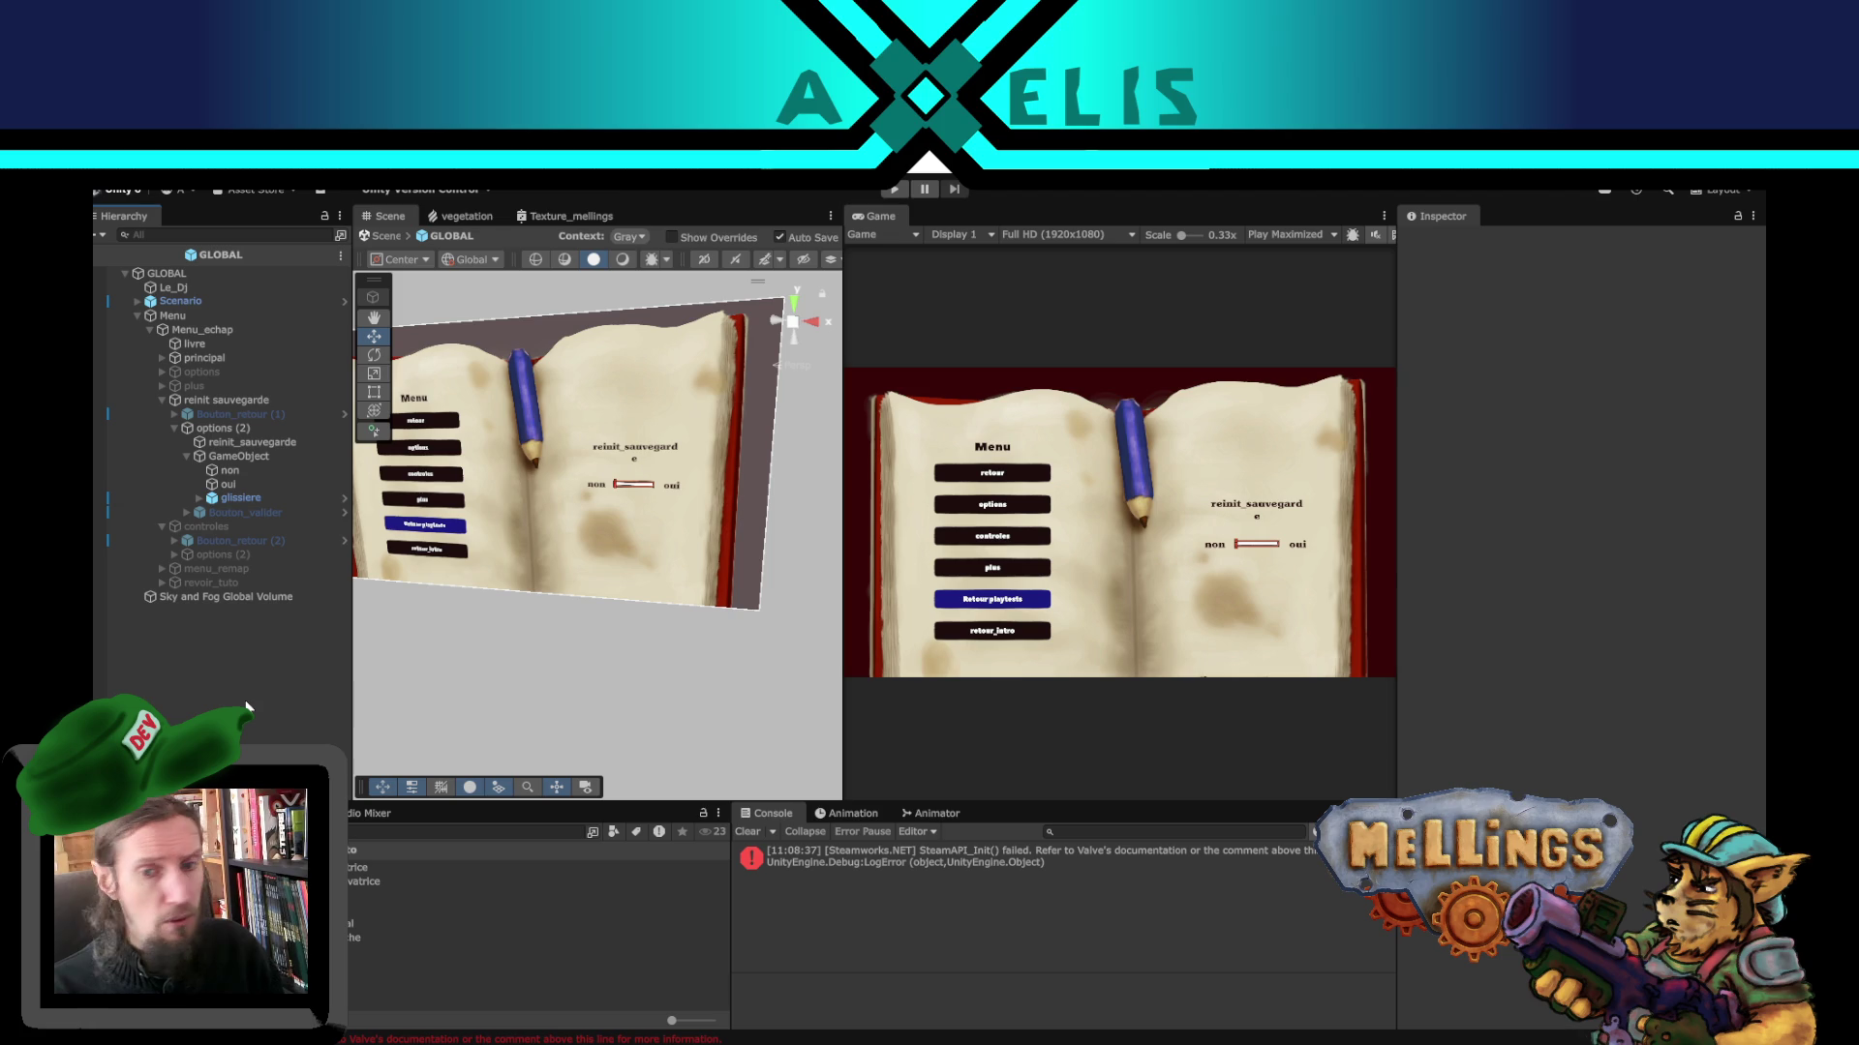
- Deactivate the Menu object, exit the GLOBAL prefab and save the Intro scene
click(224, 400)
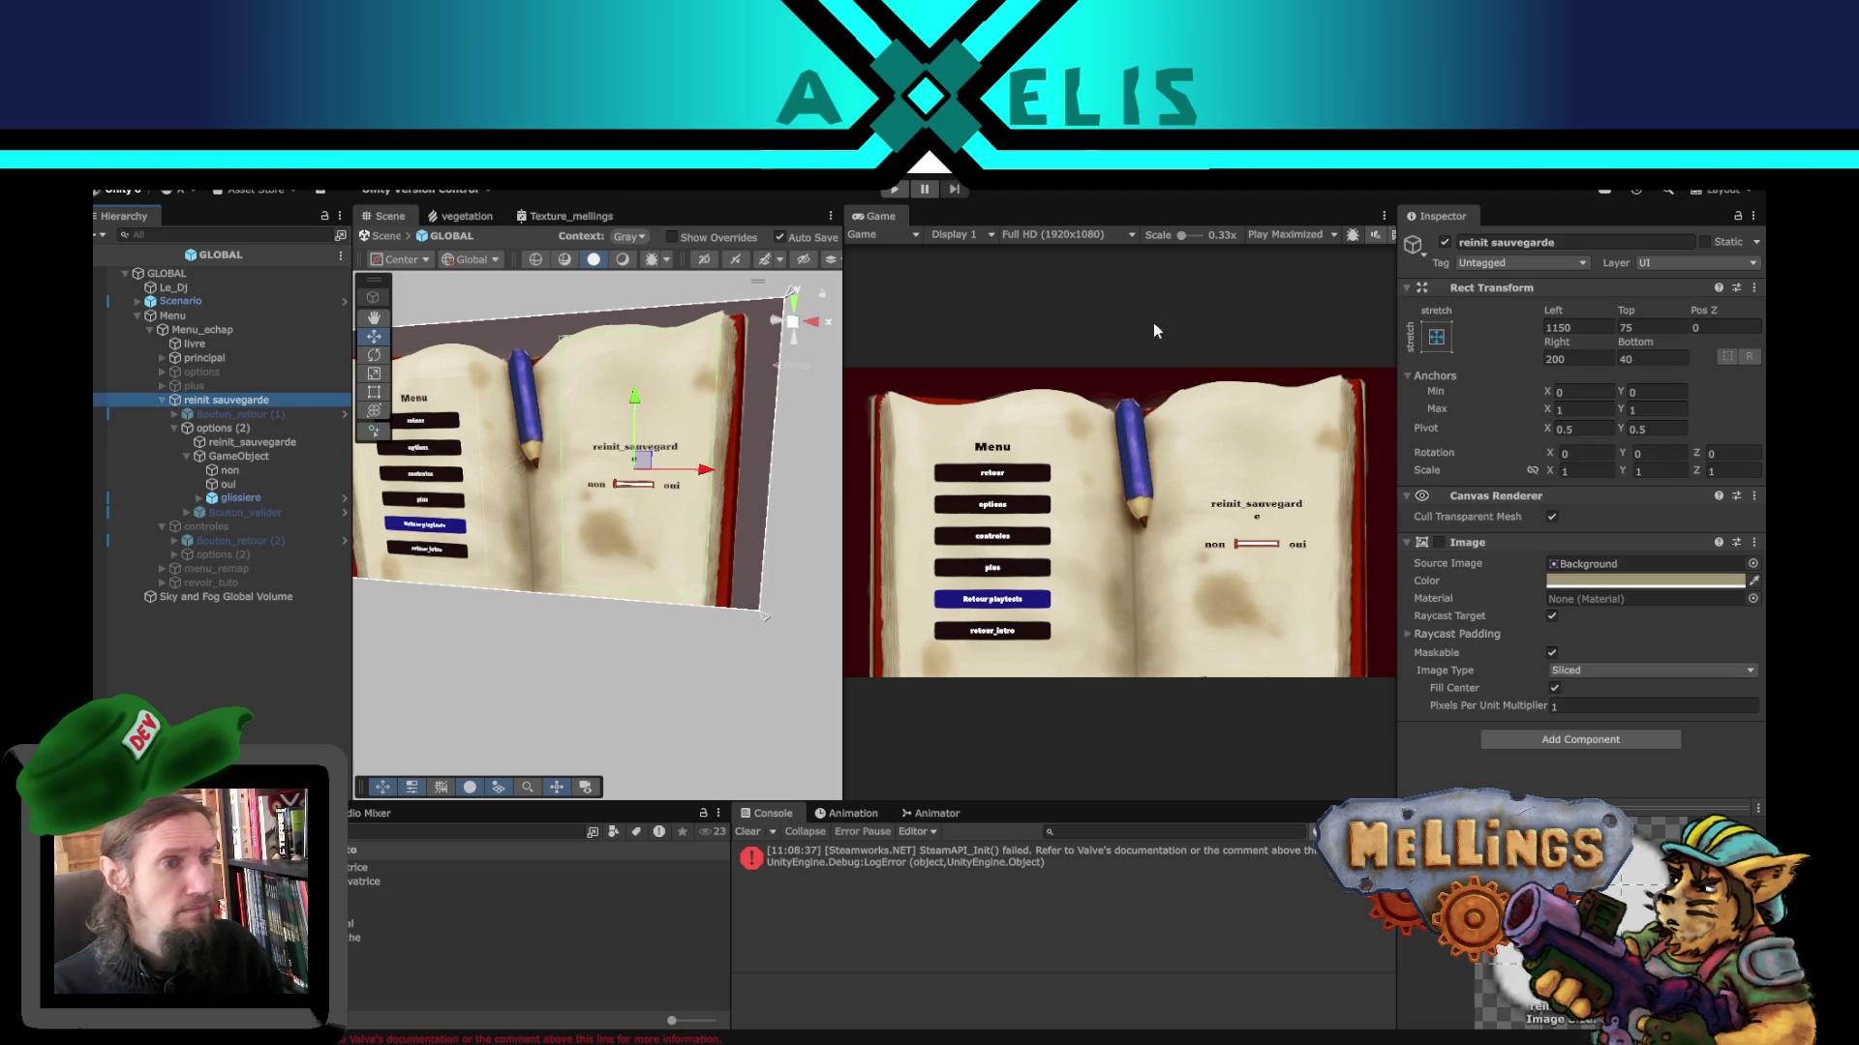
click(198, 316)
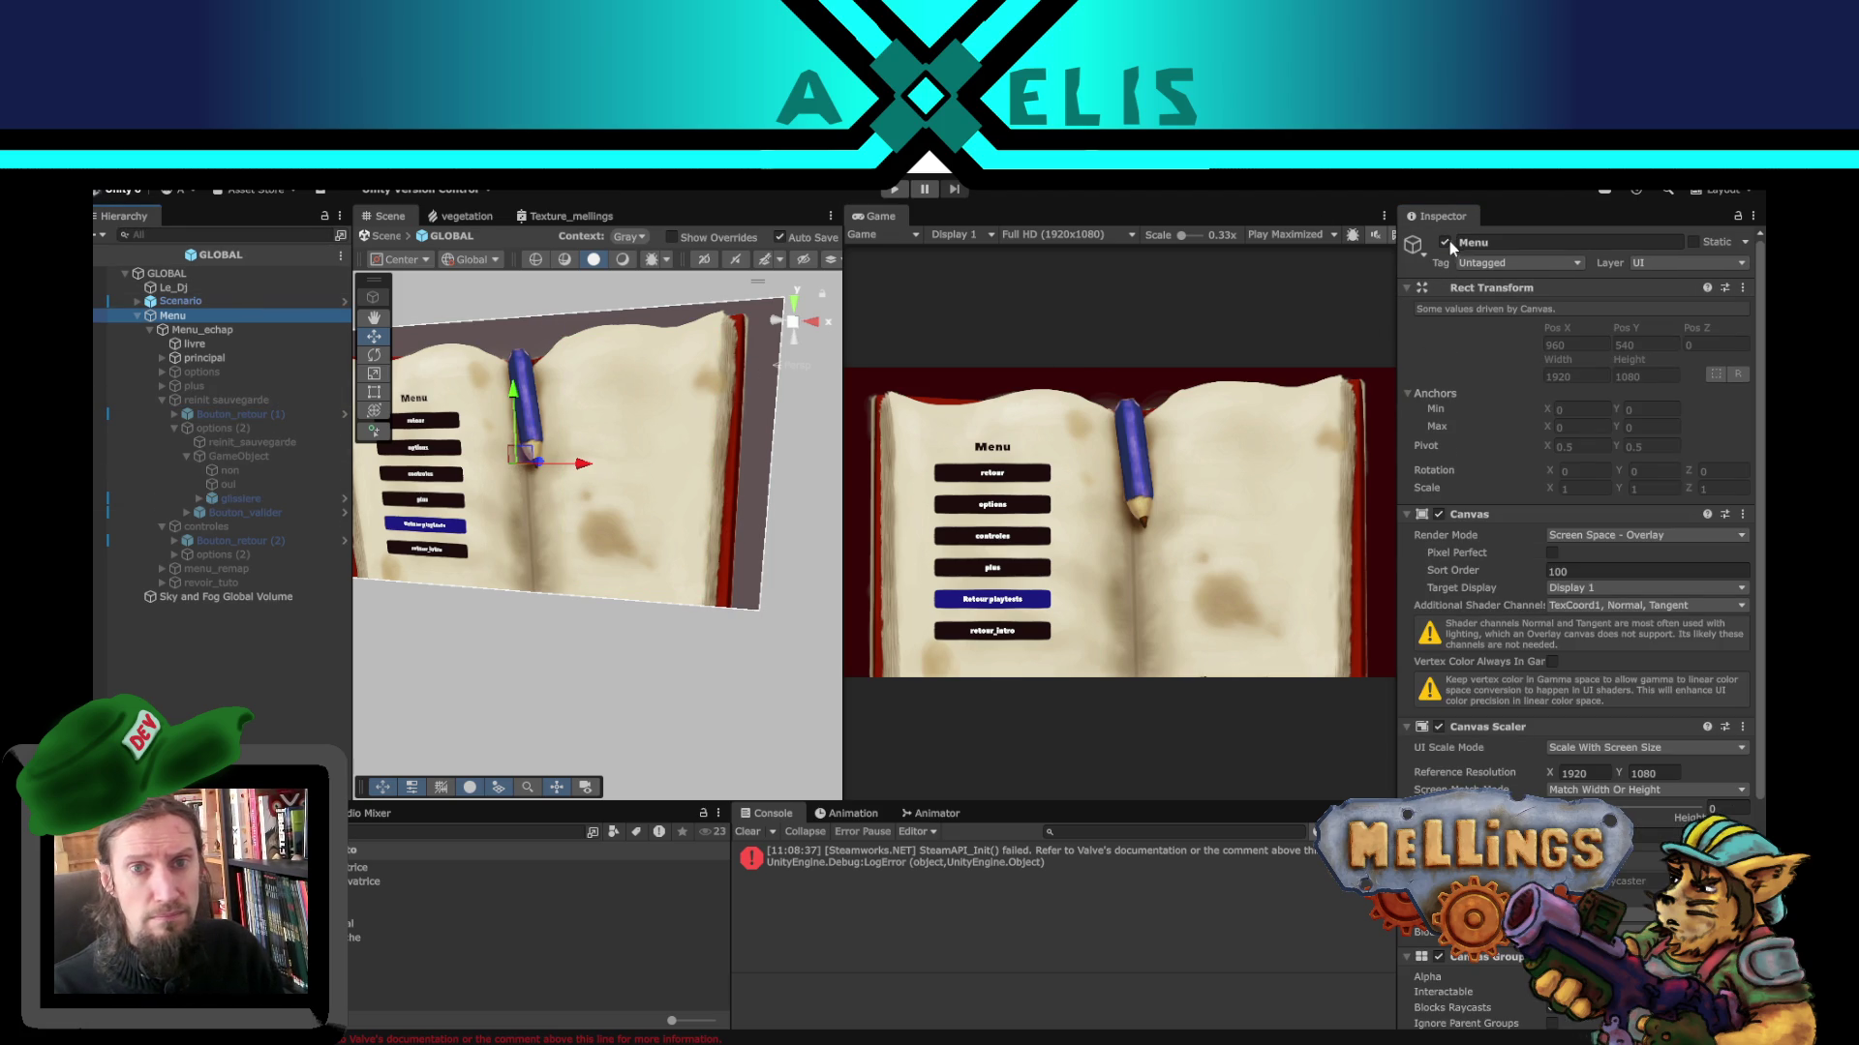
click(1445, 242)
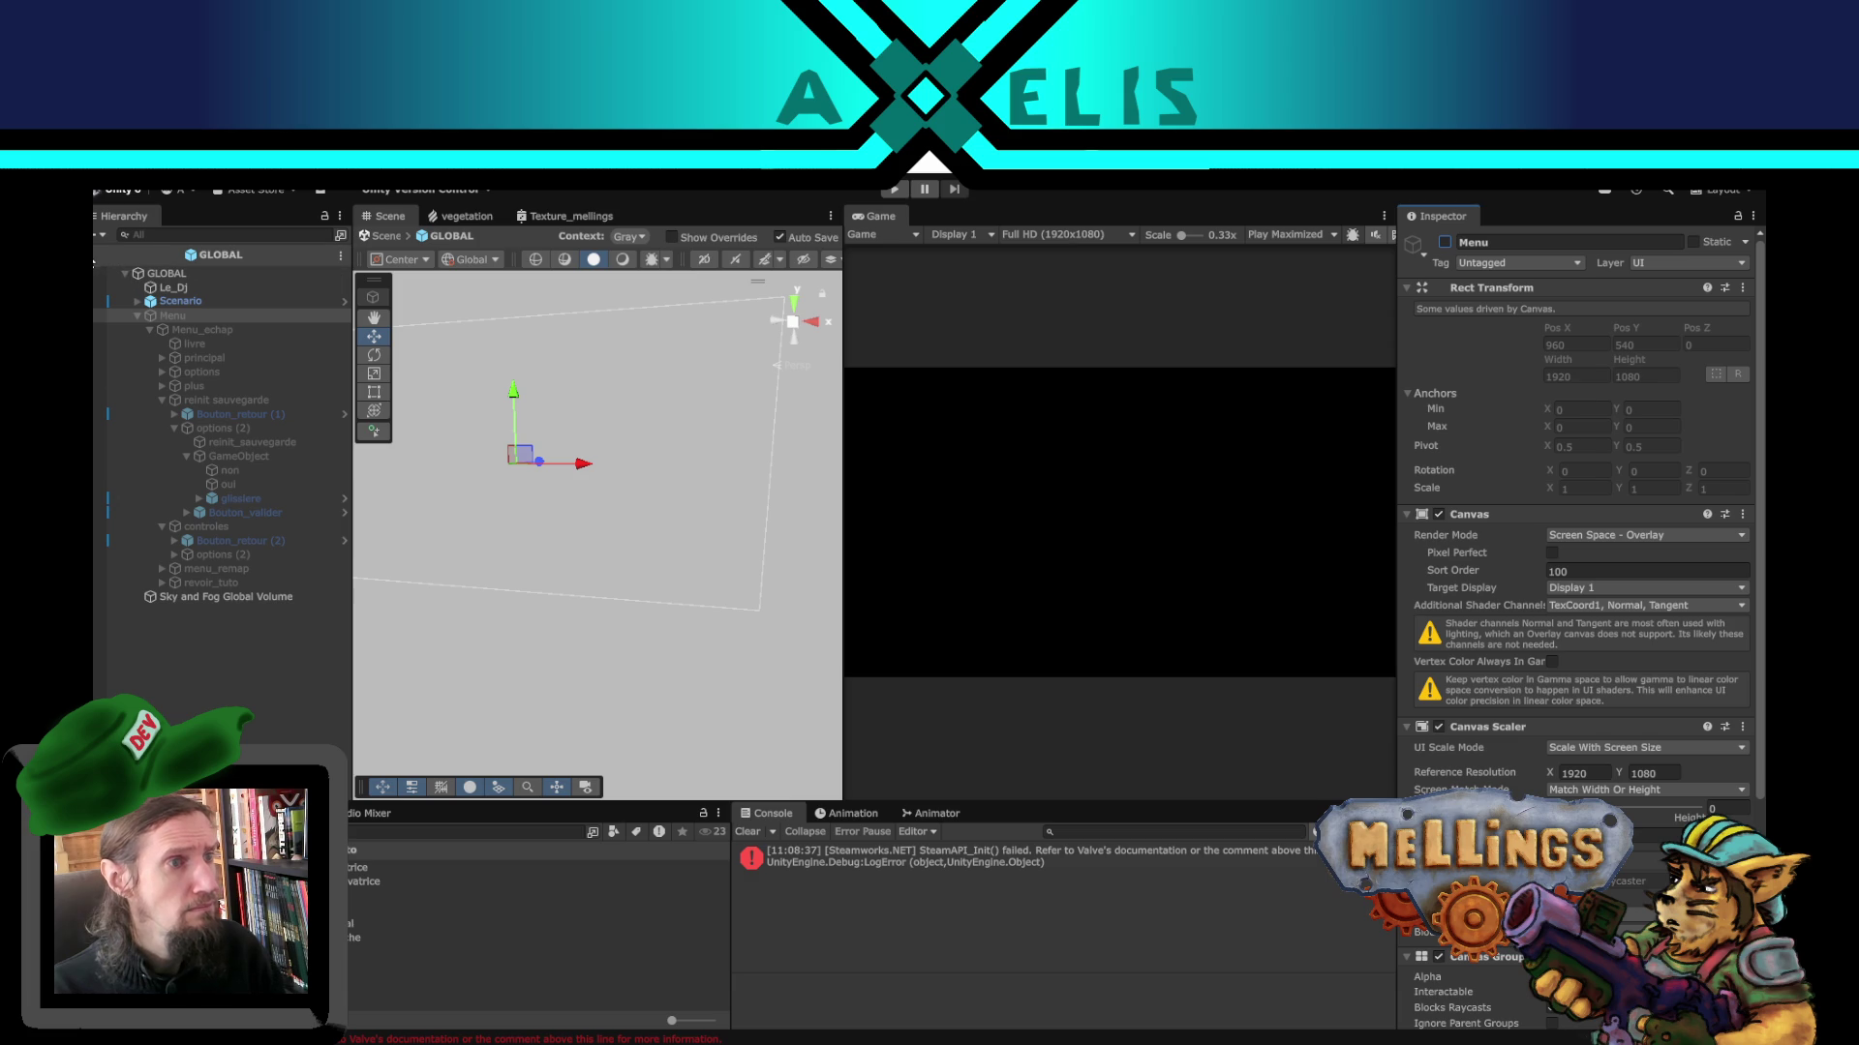
click(93, 255)
key(ctrl+s)
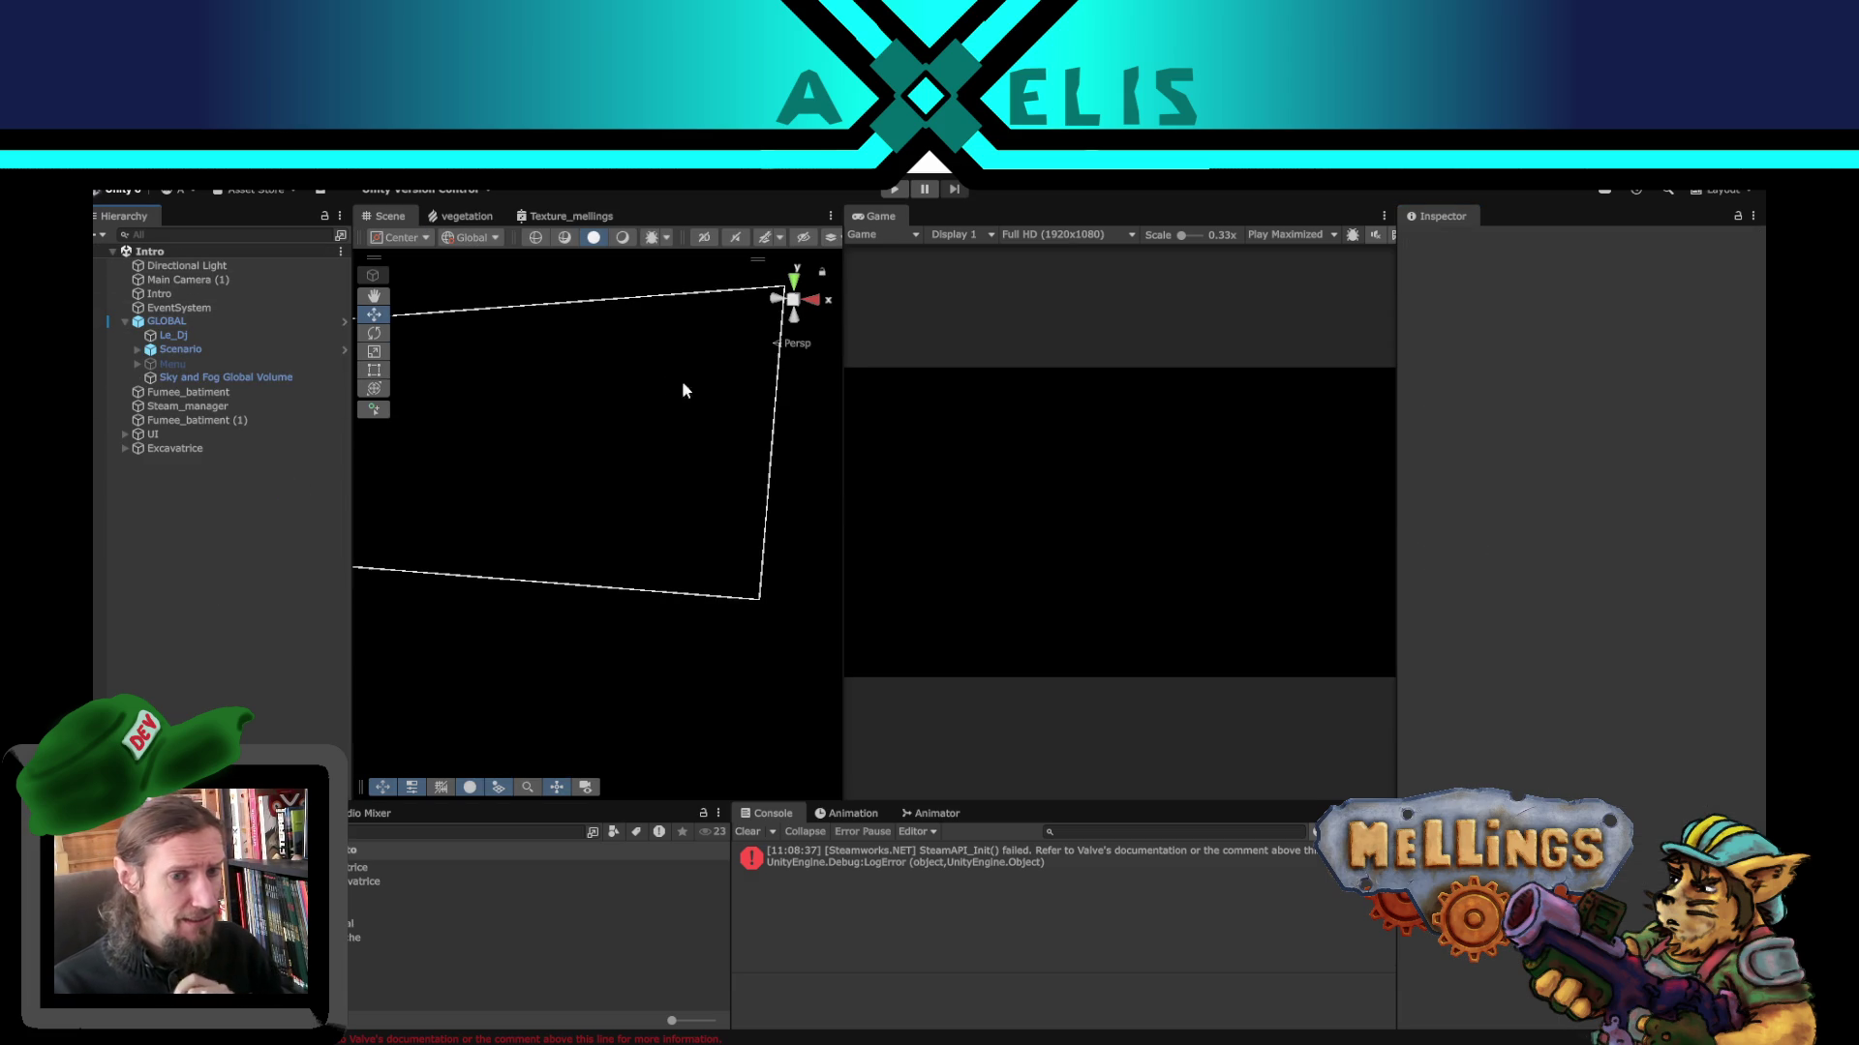
click(896, 194)
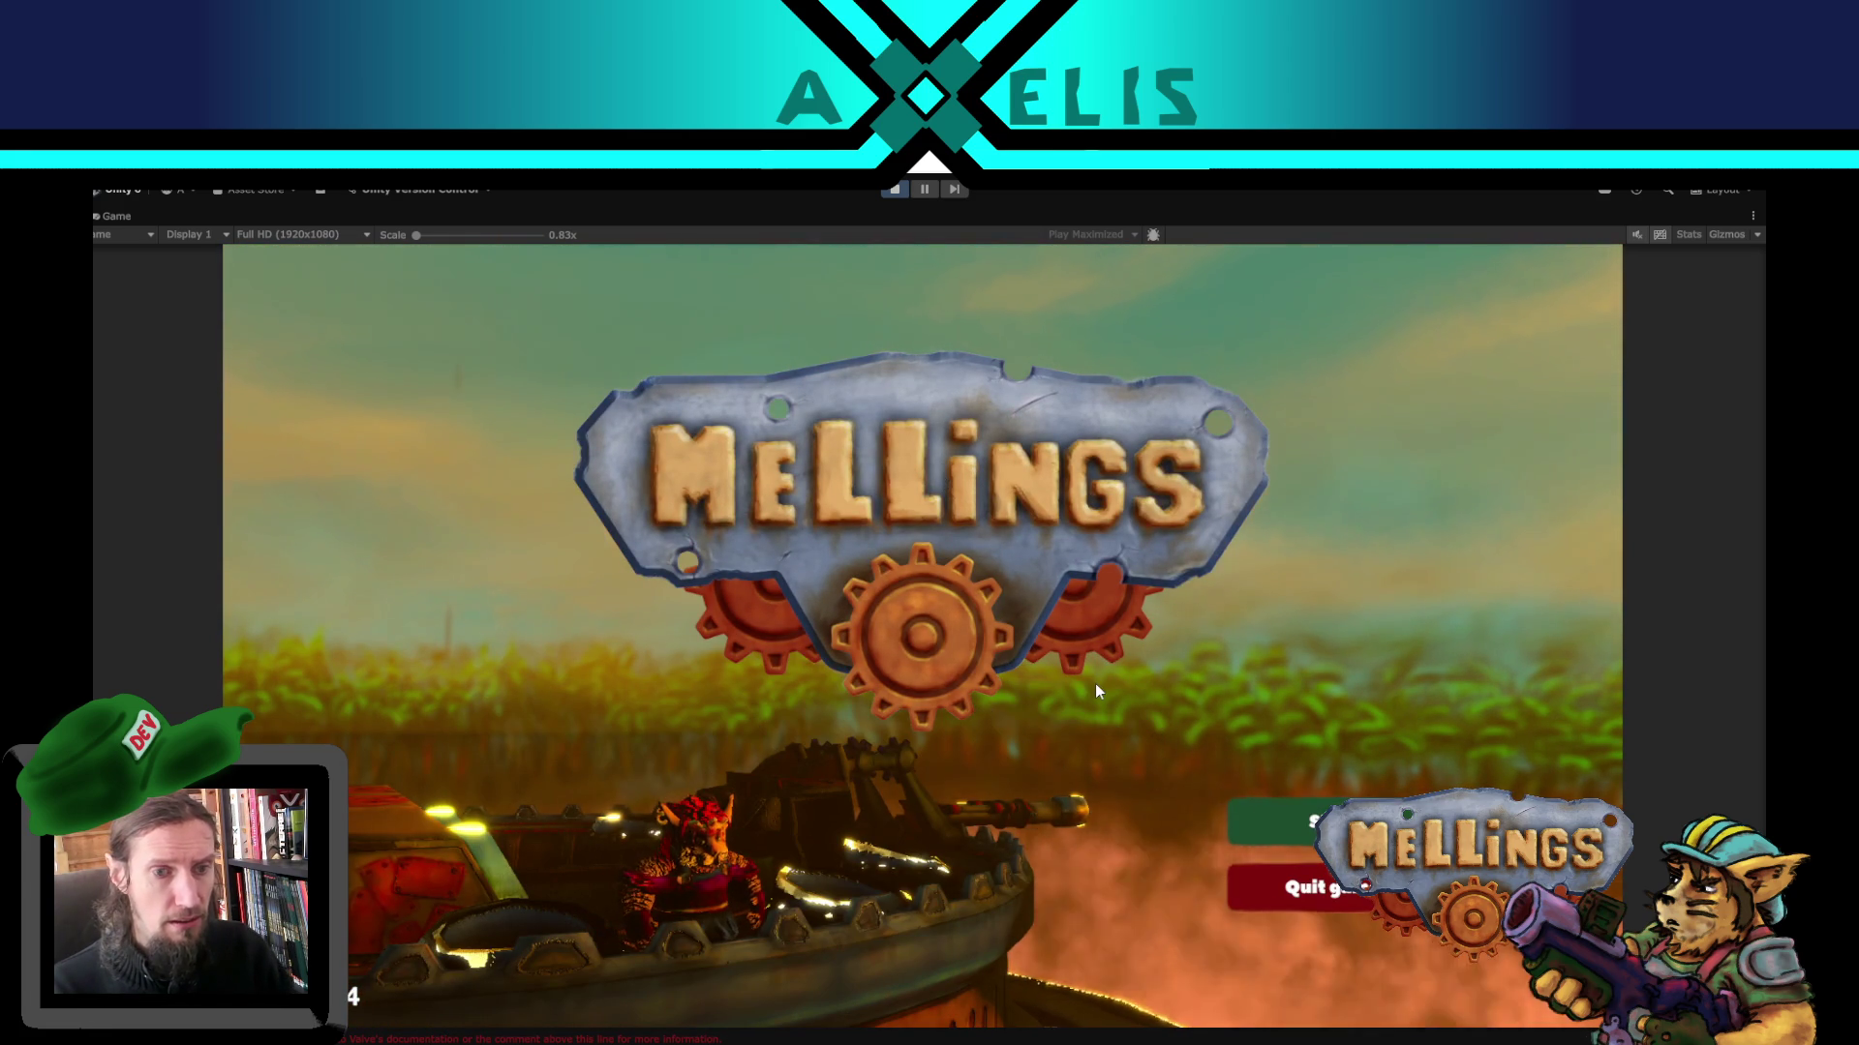
click(915, 195)
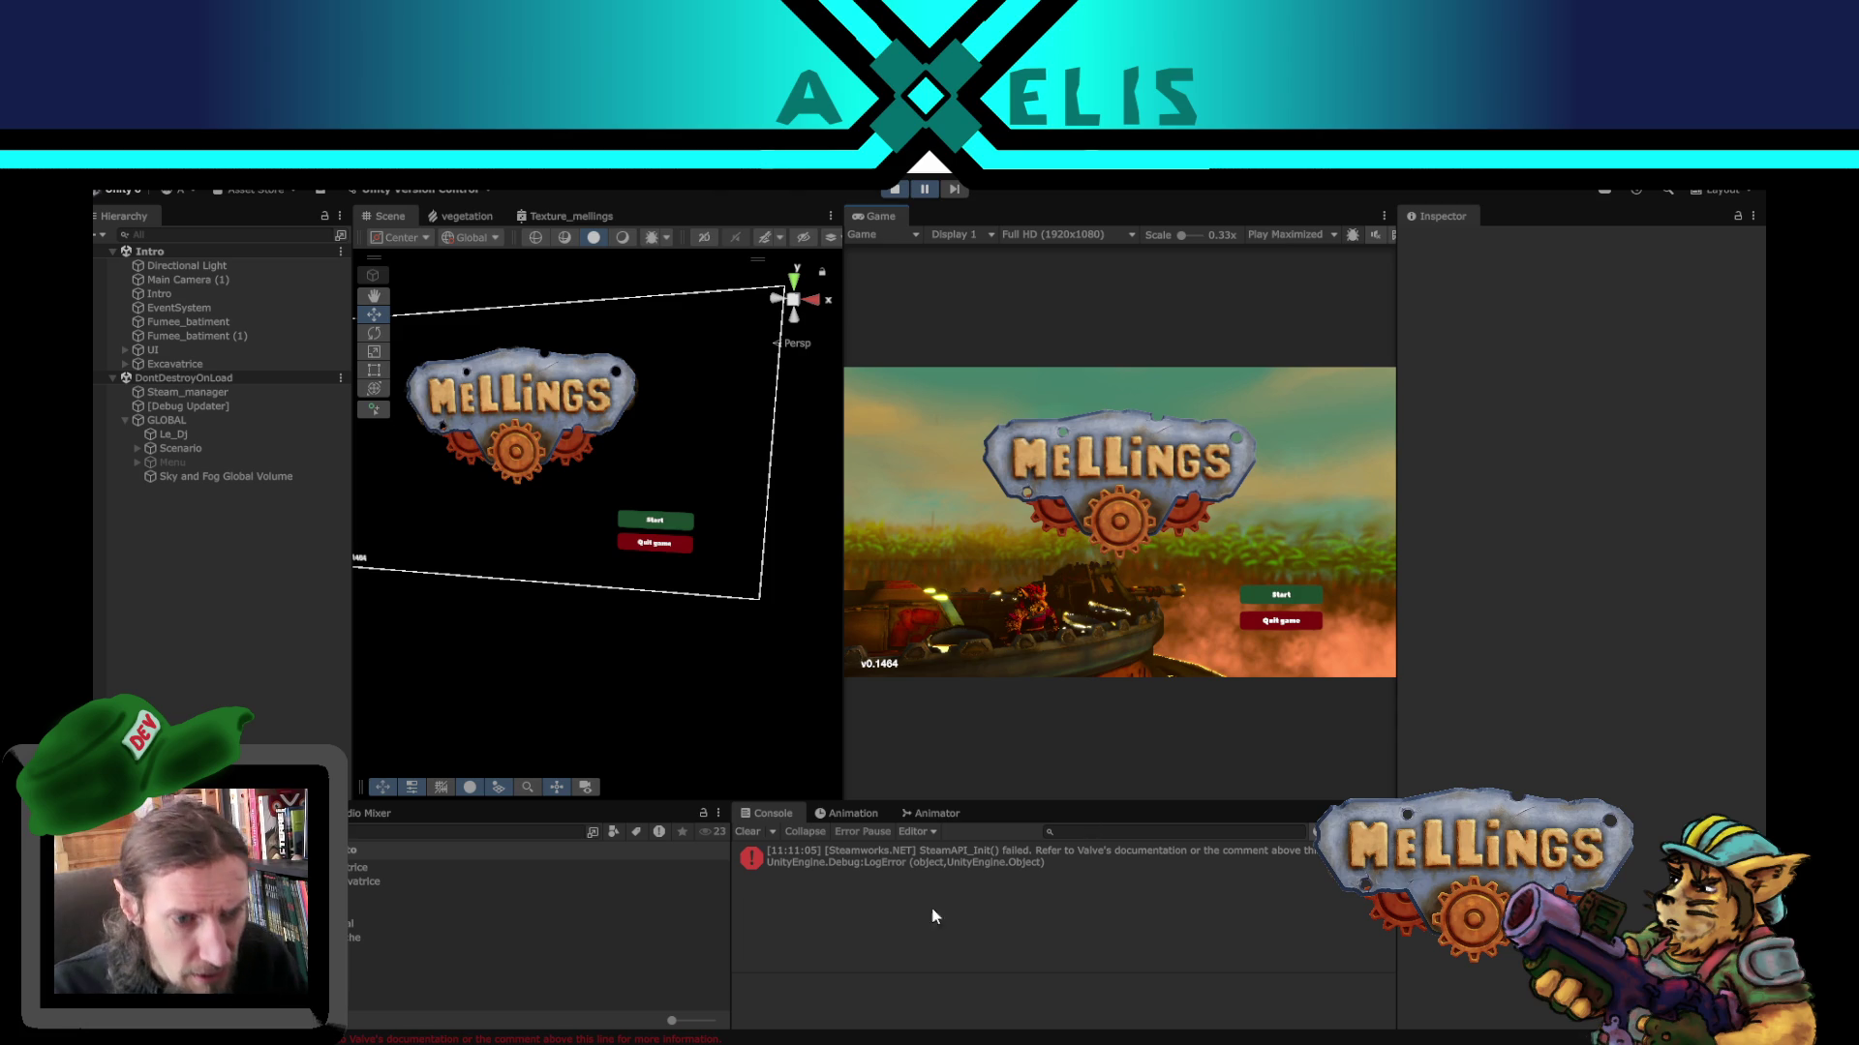
click(918, 191)
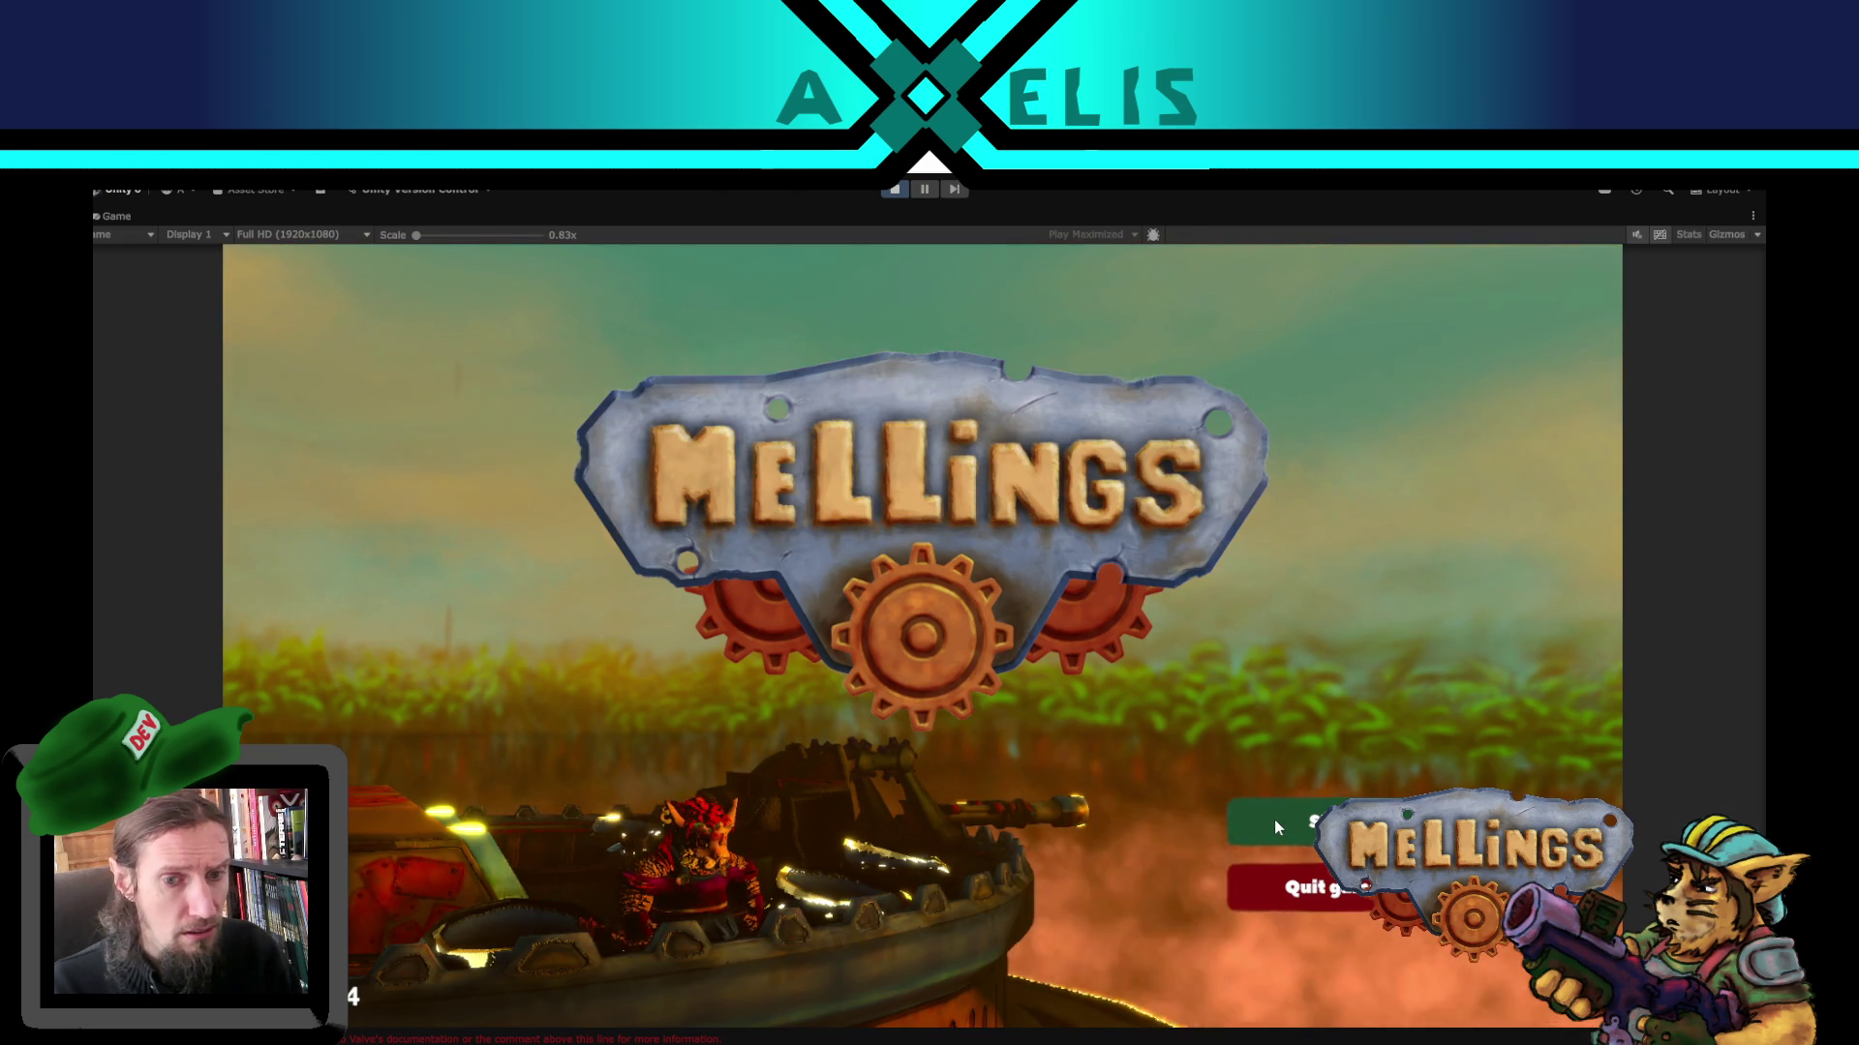
key(super)
key(super)
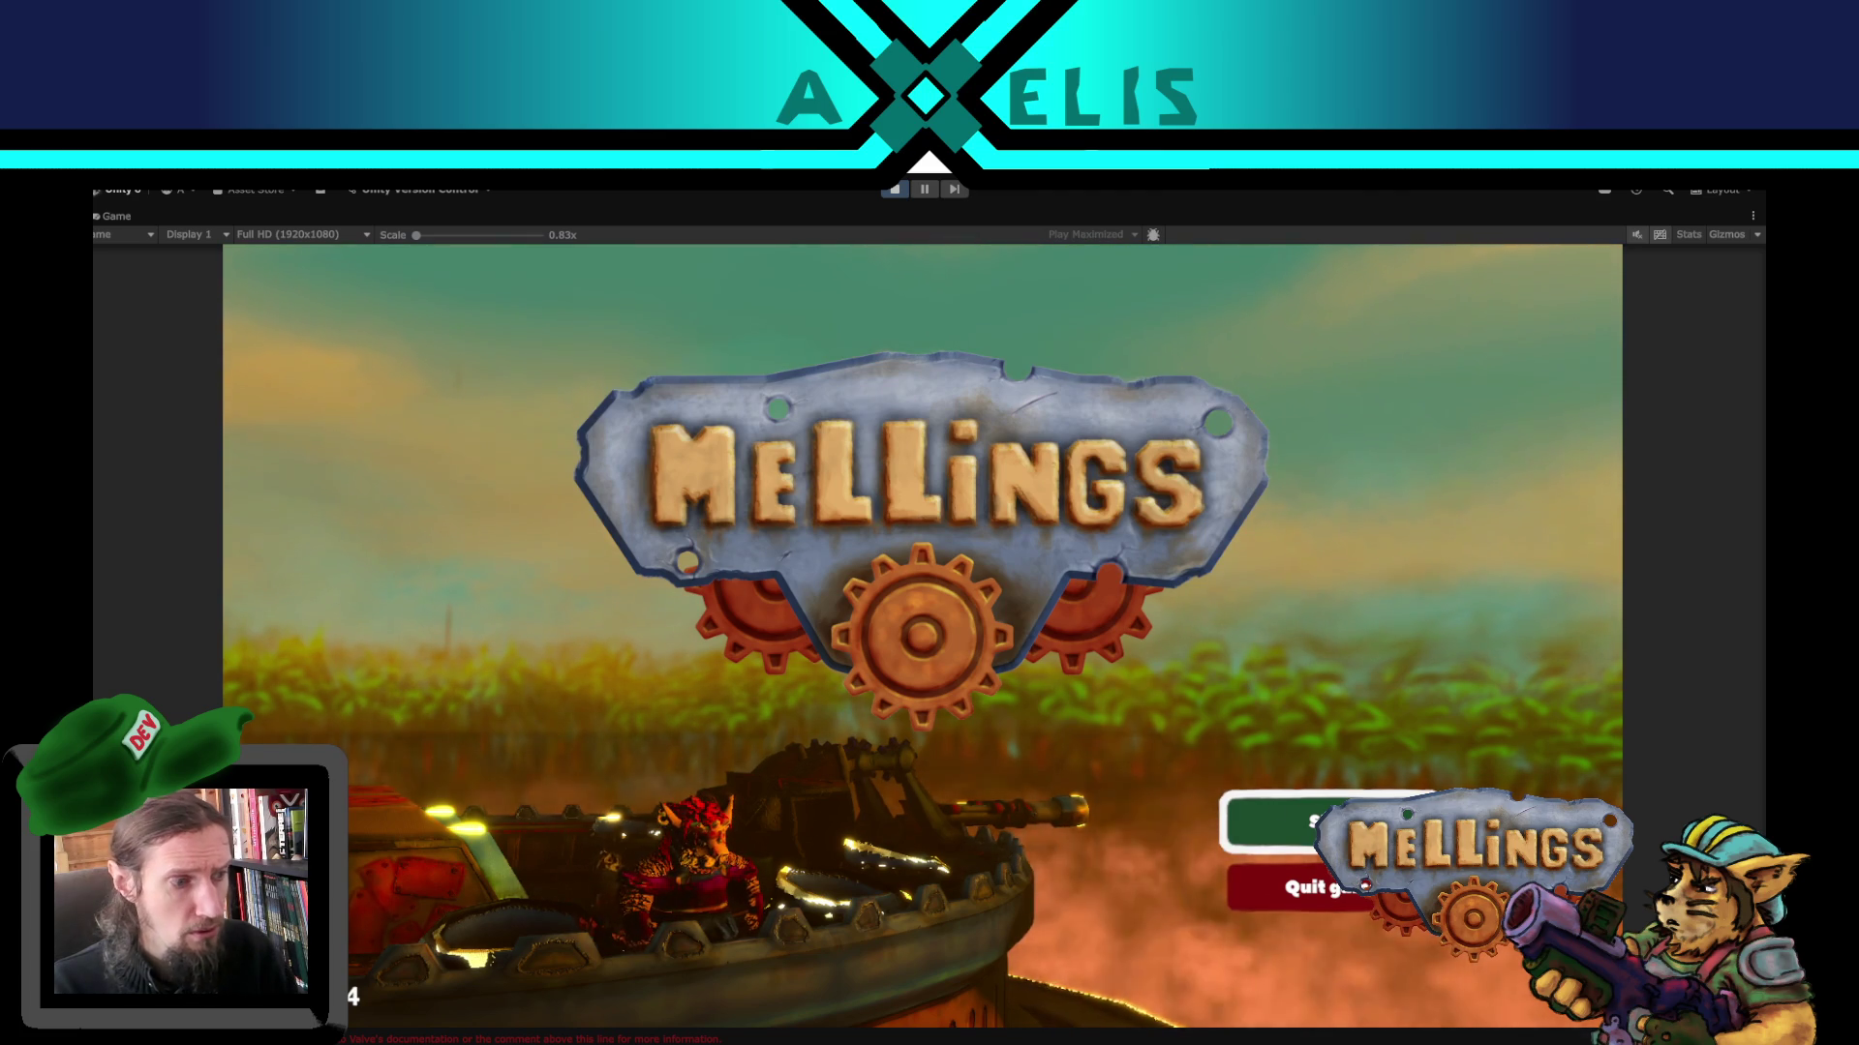
click(894, 189)
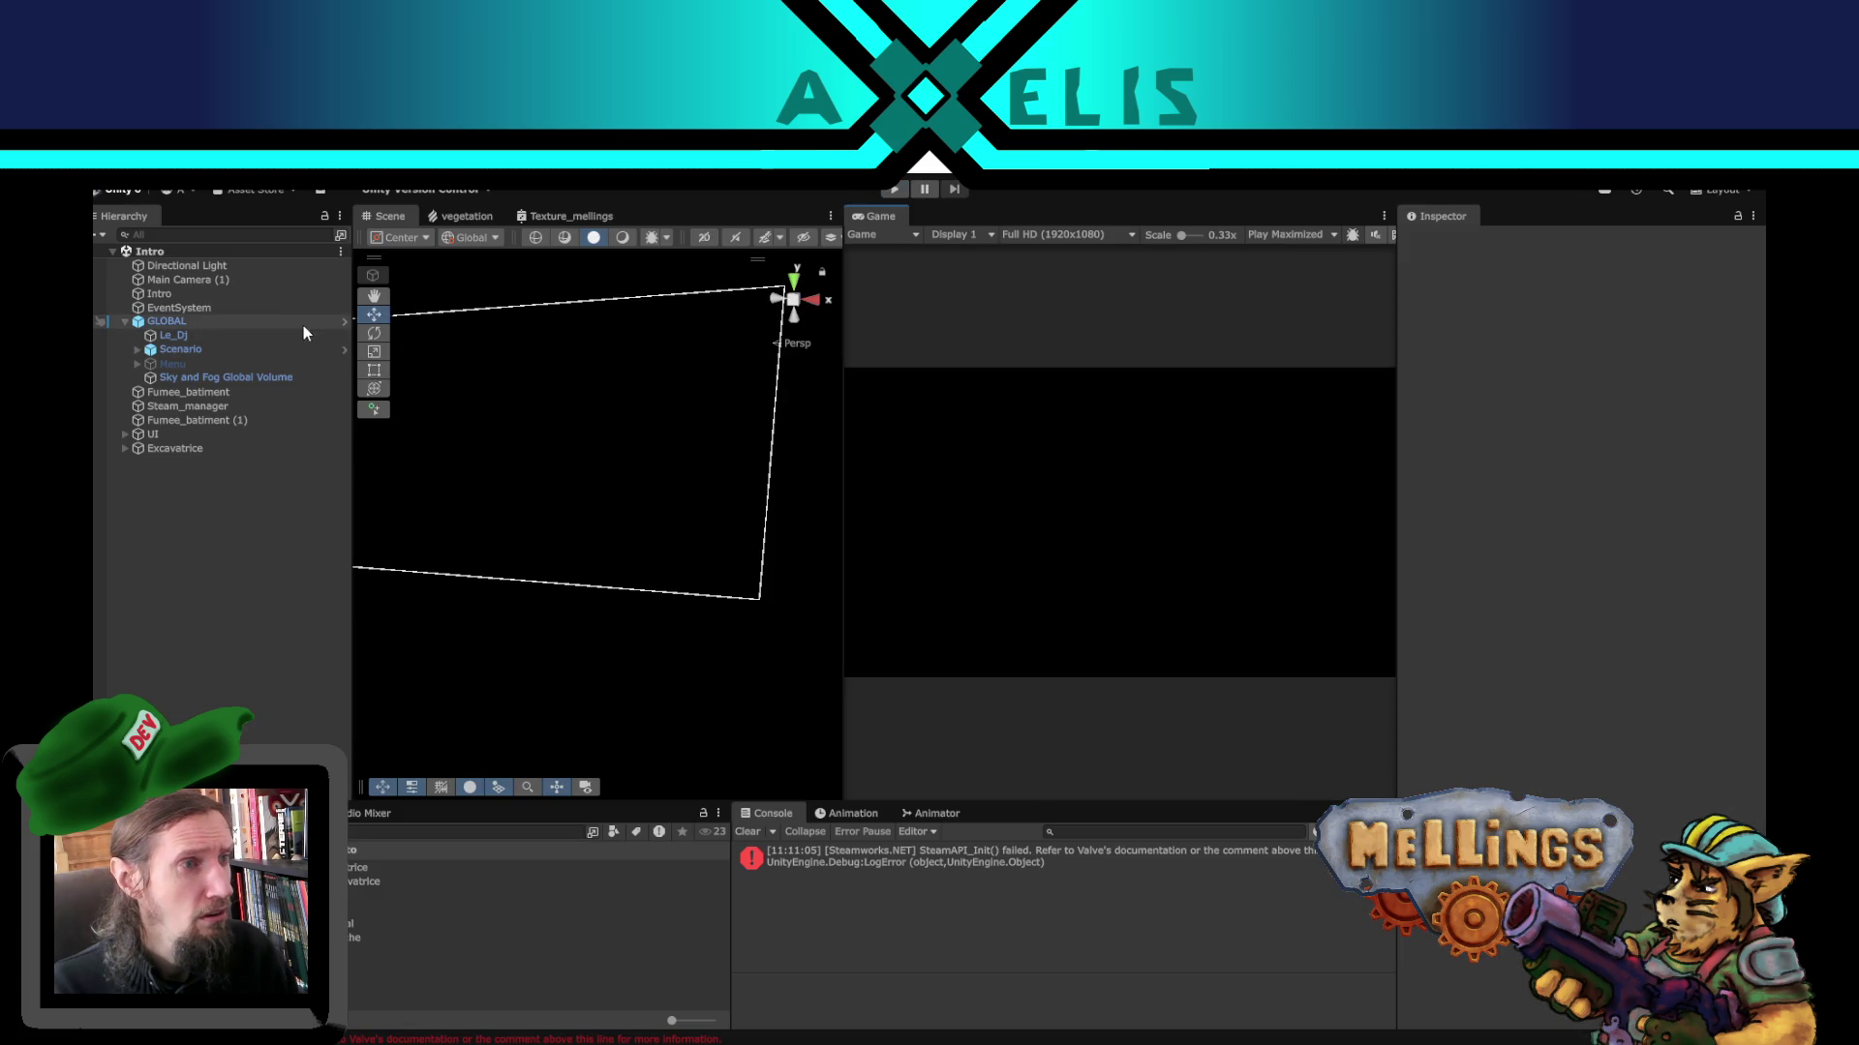
- Select the Excavatrice and expand its Player Input event lists
click(293, 293)
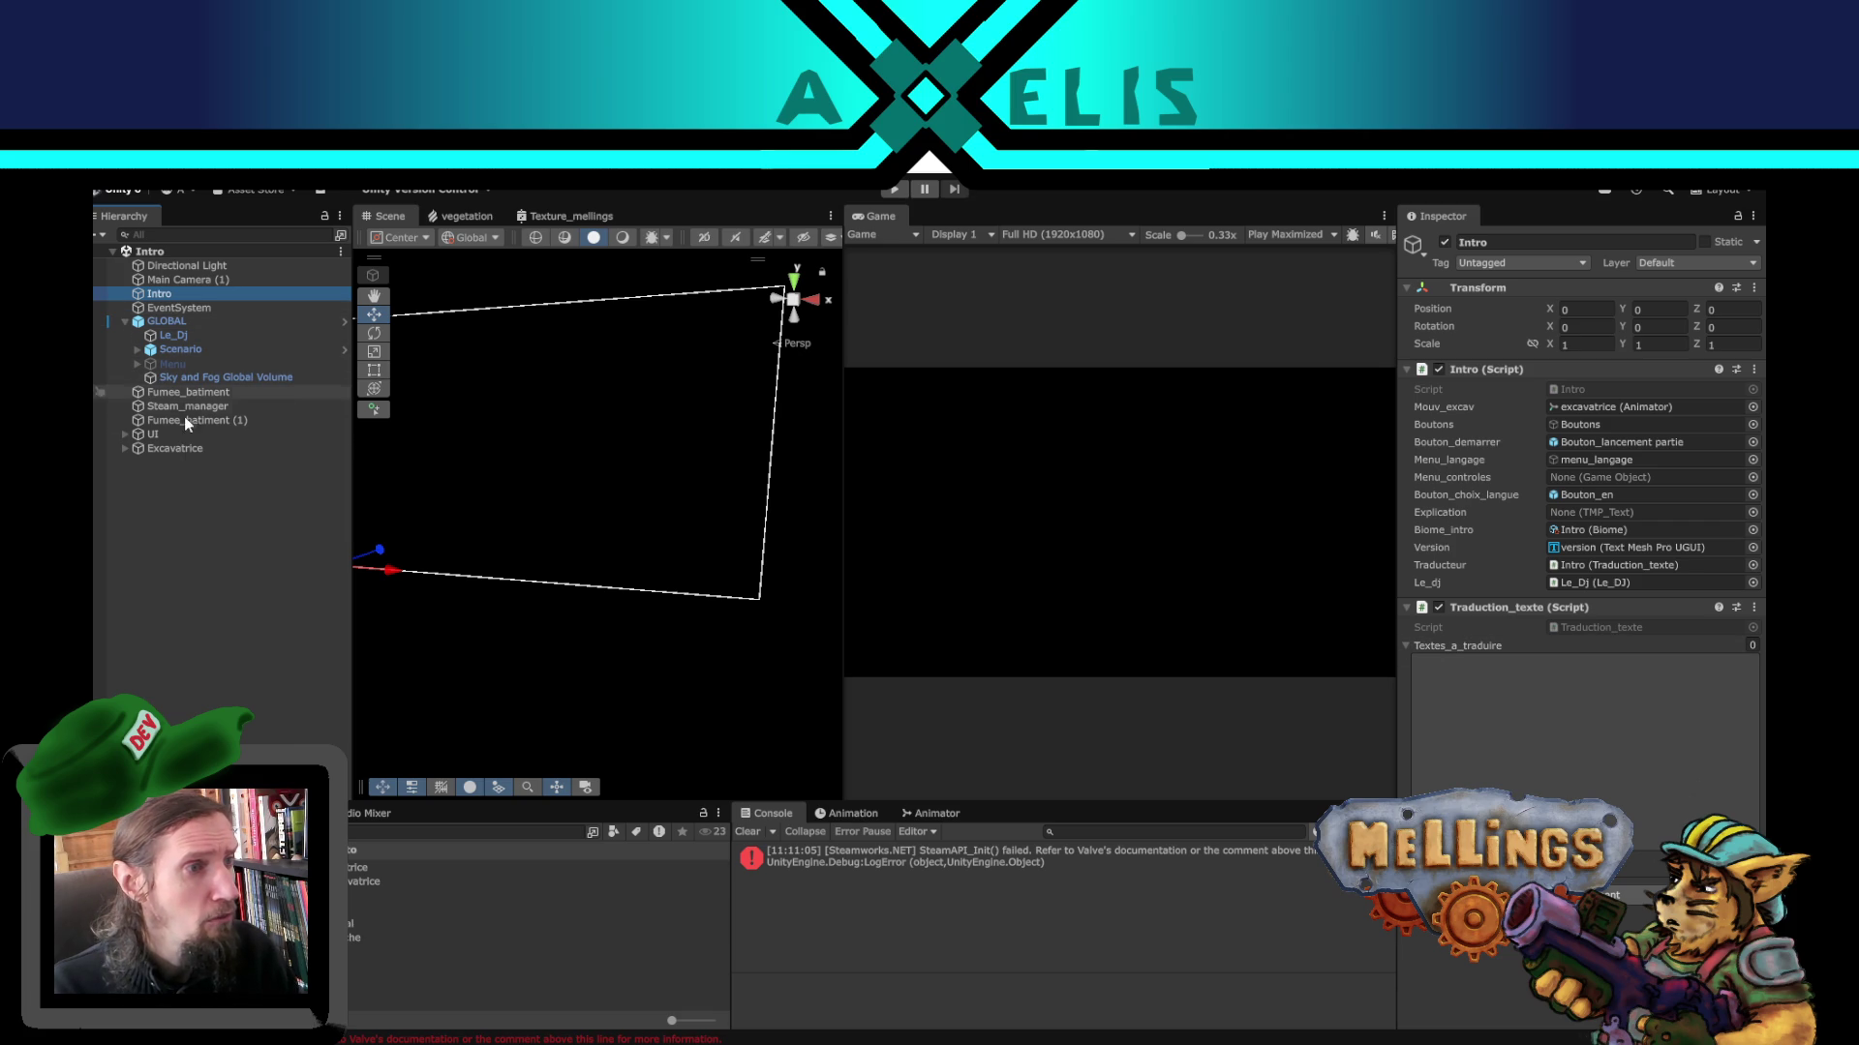
click(184, 451)
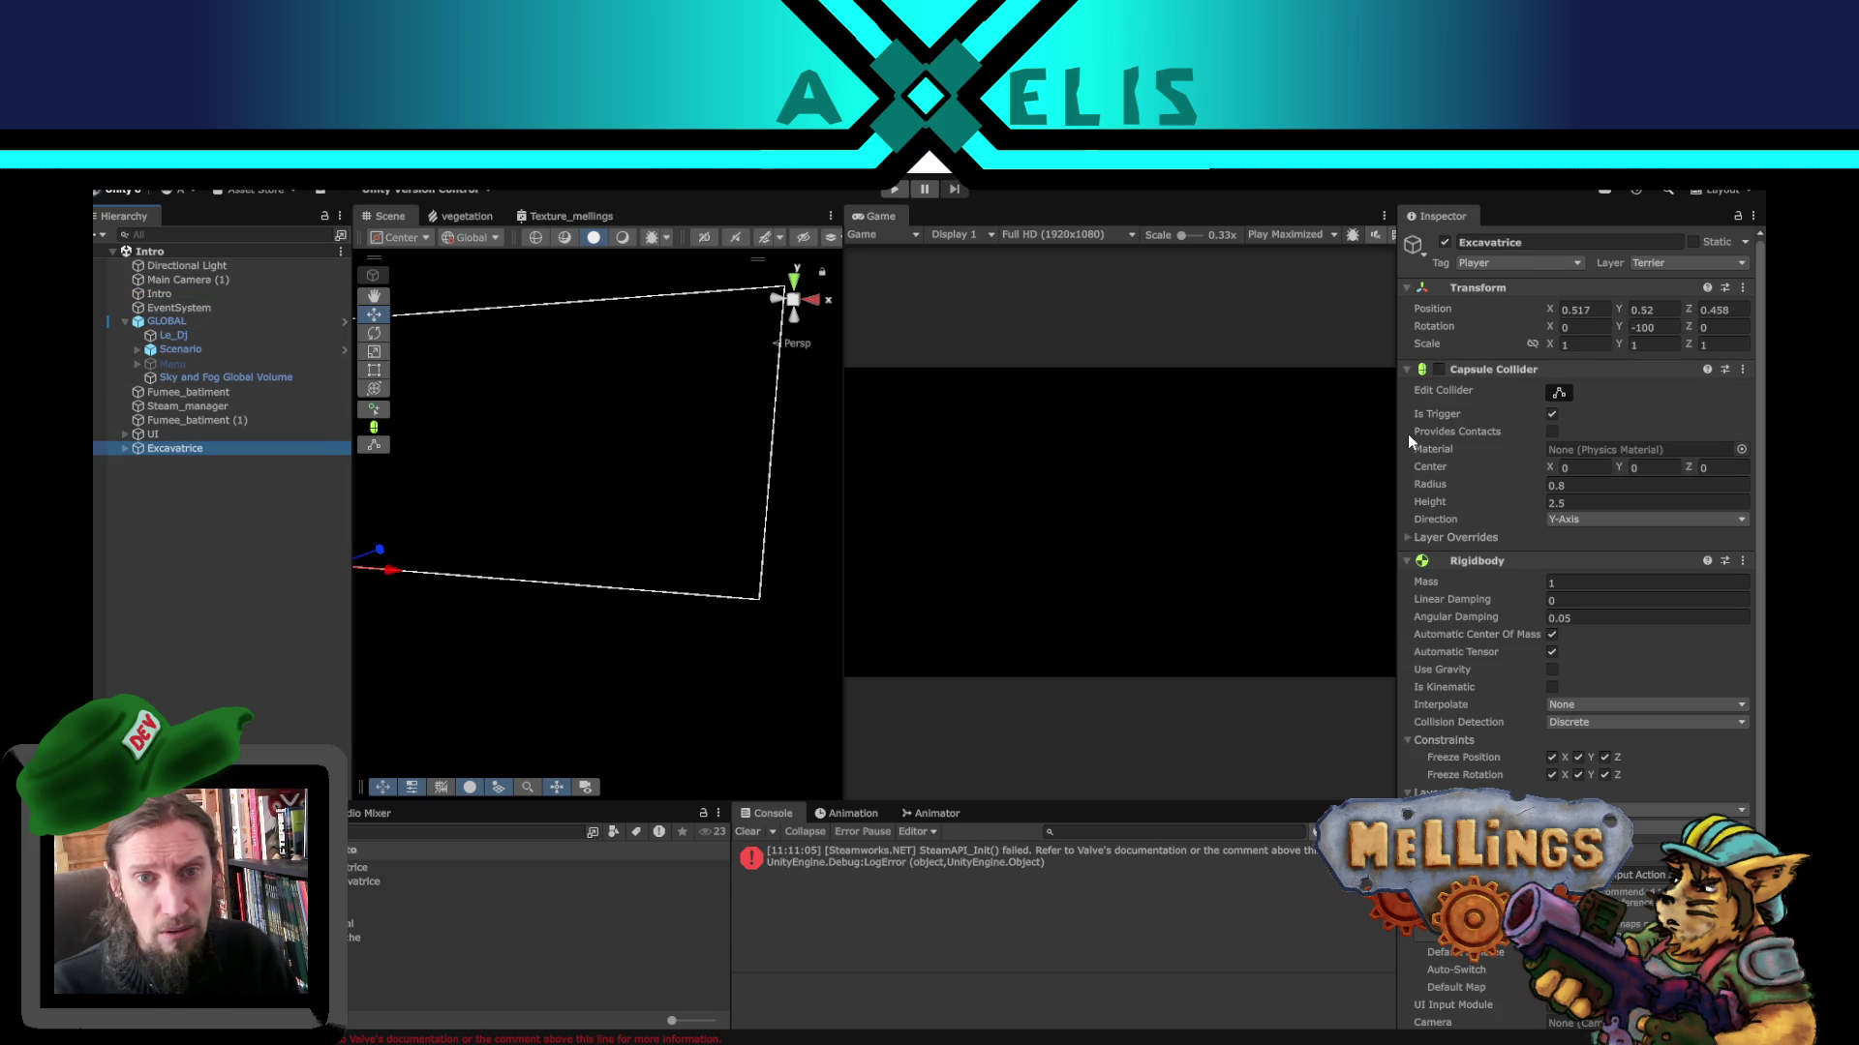
scroll(1496, 629, down, 3)
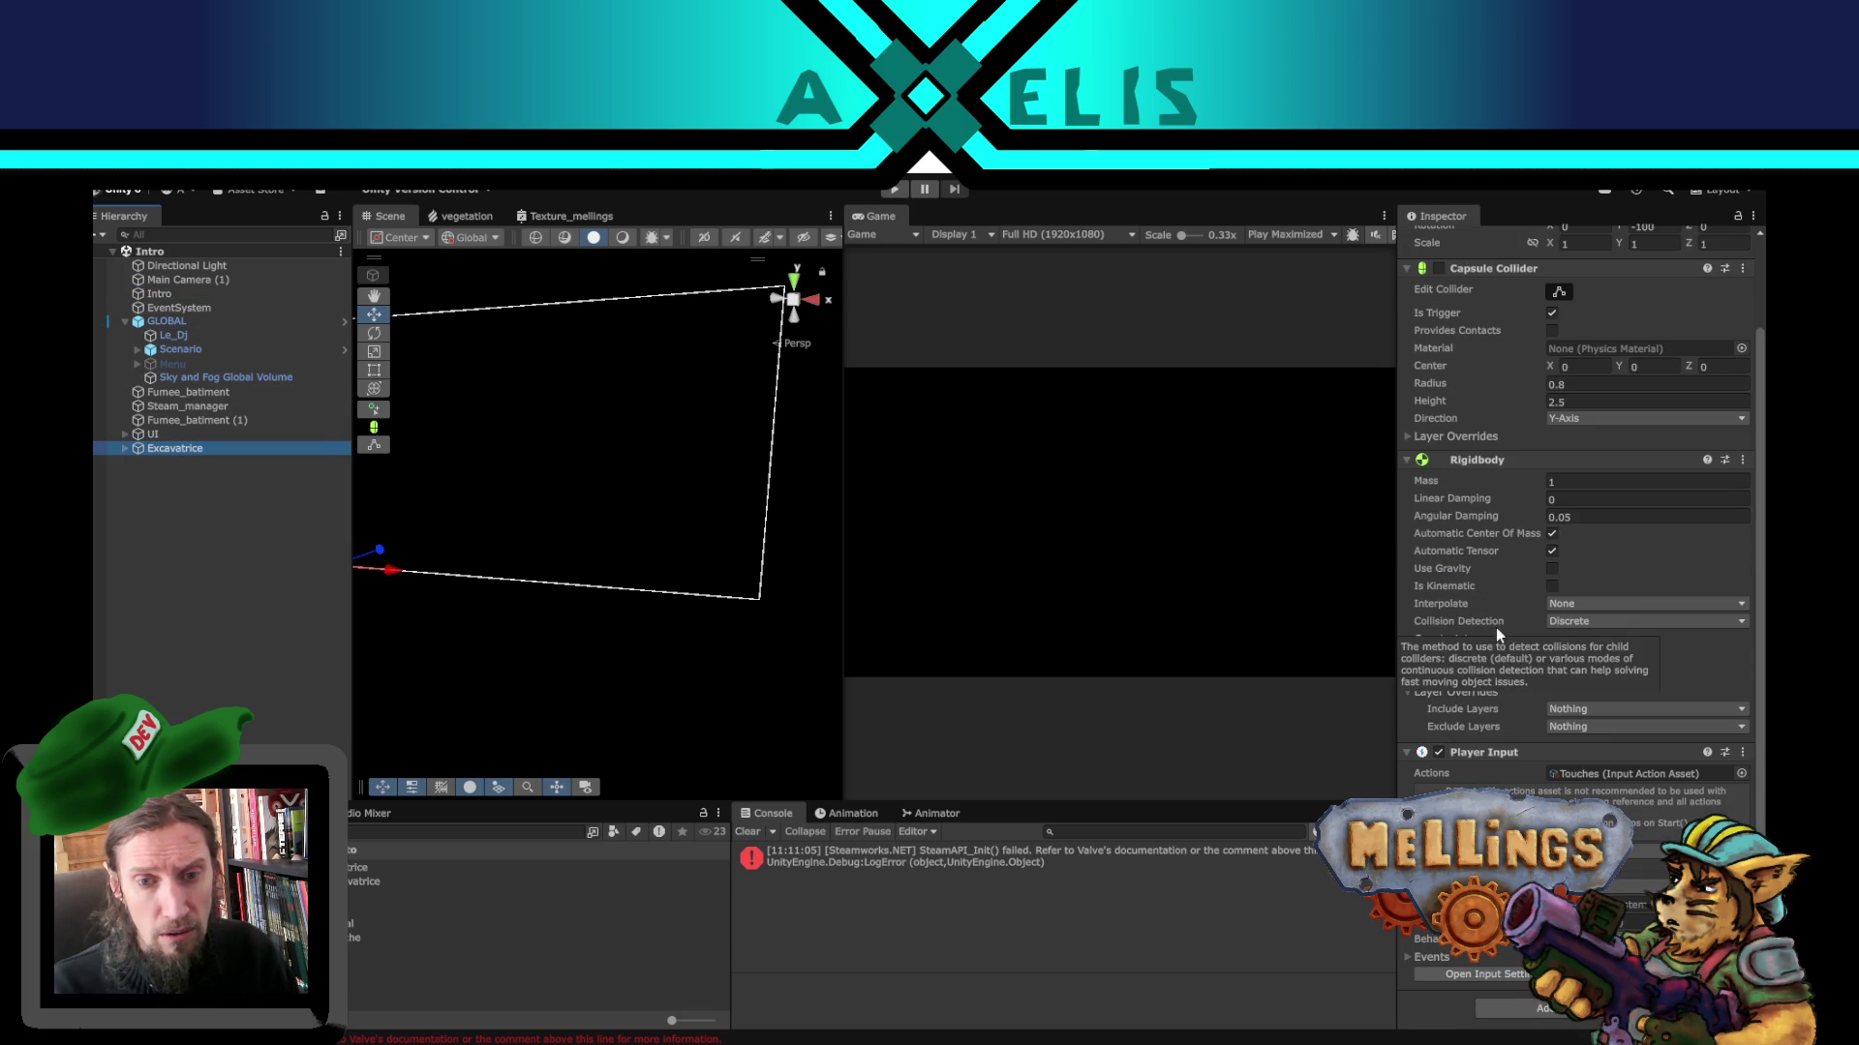
click(1413, 955)
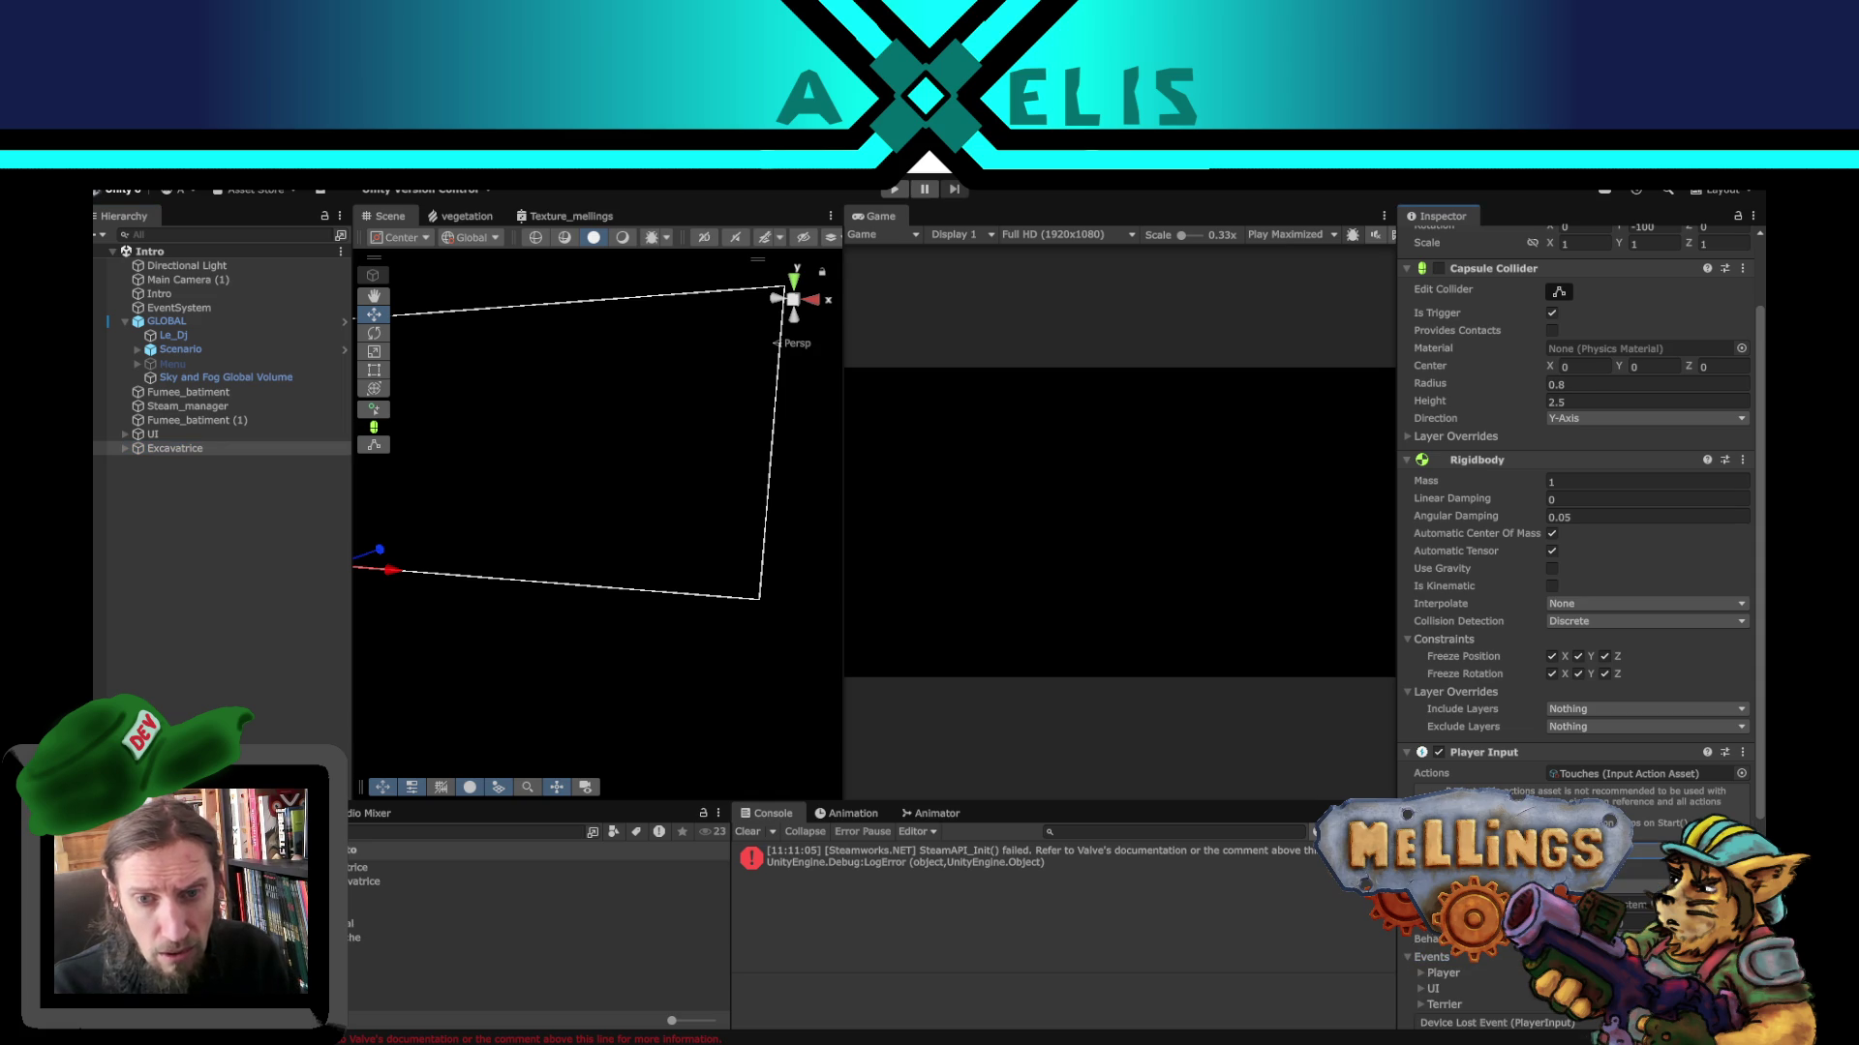
scroll(1463, 956, down, 3)
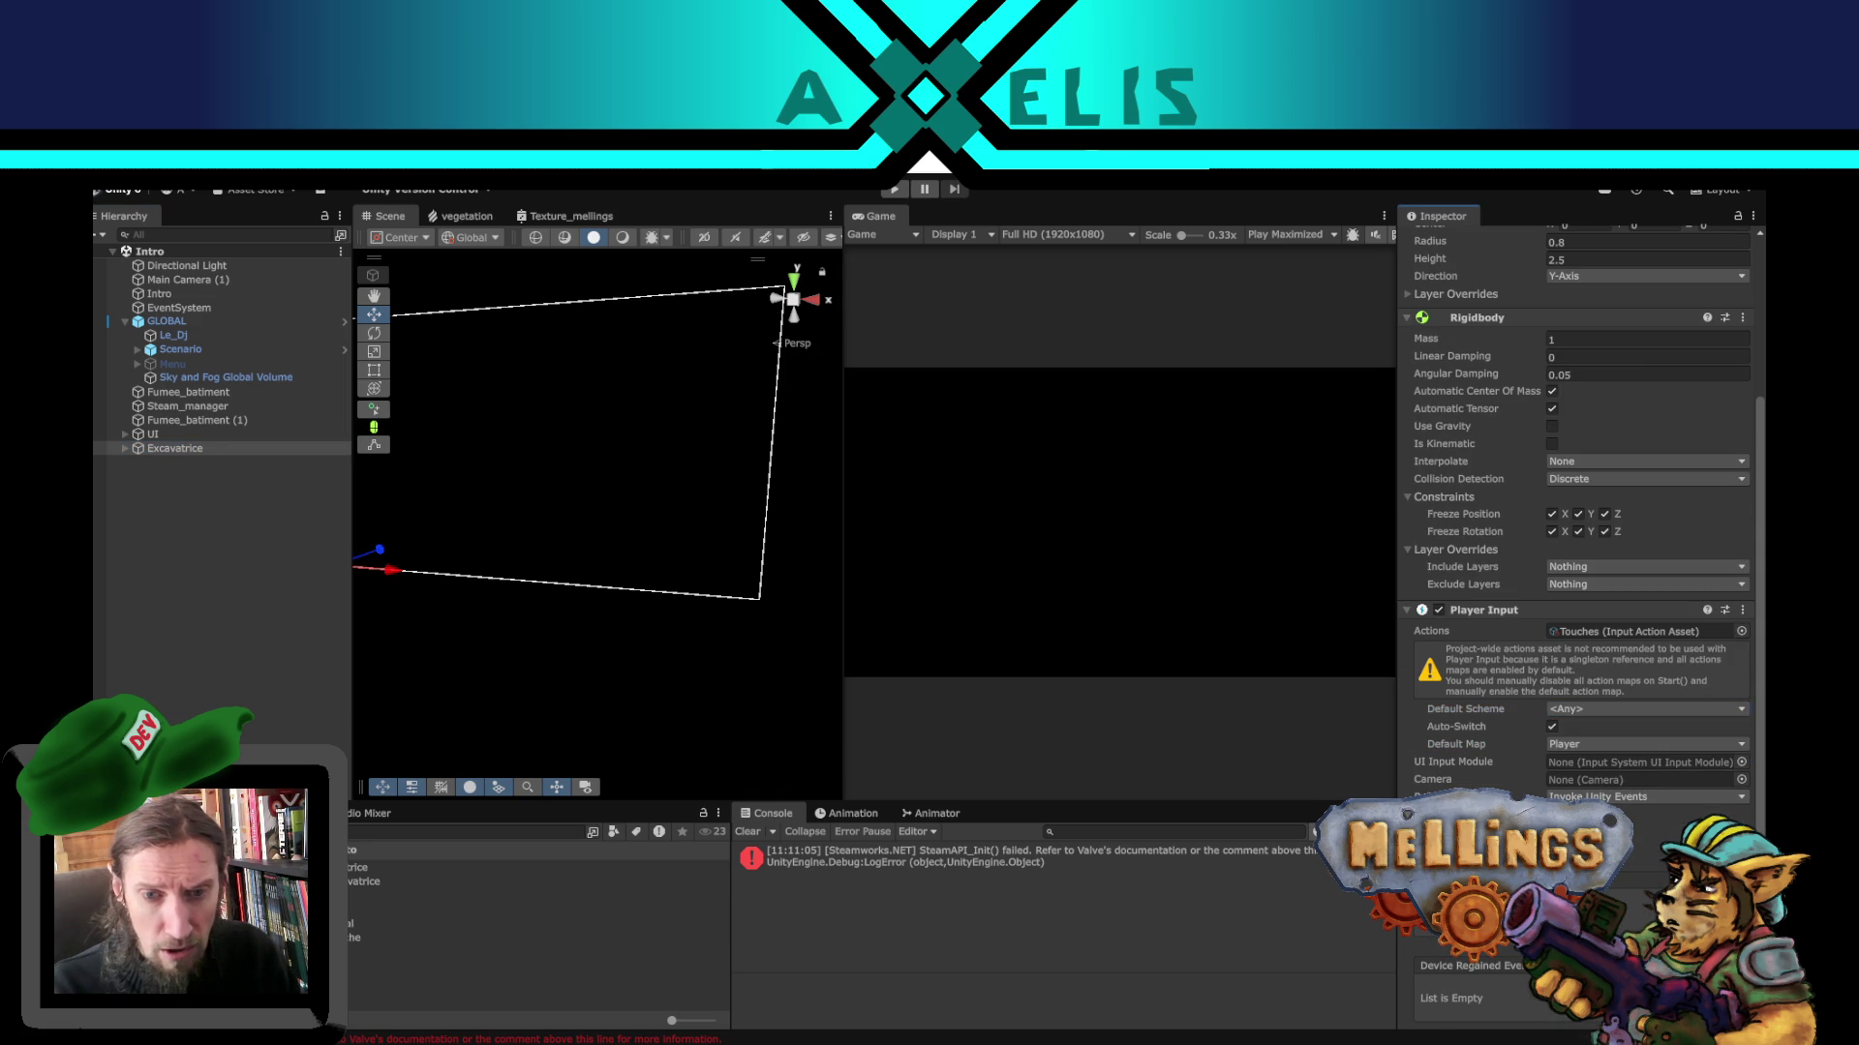
scroll(1538, 731, down, 4)
scroll(1429, 756, down, 5)
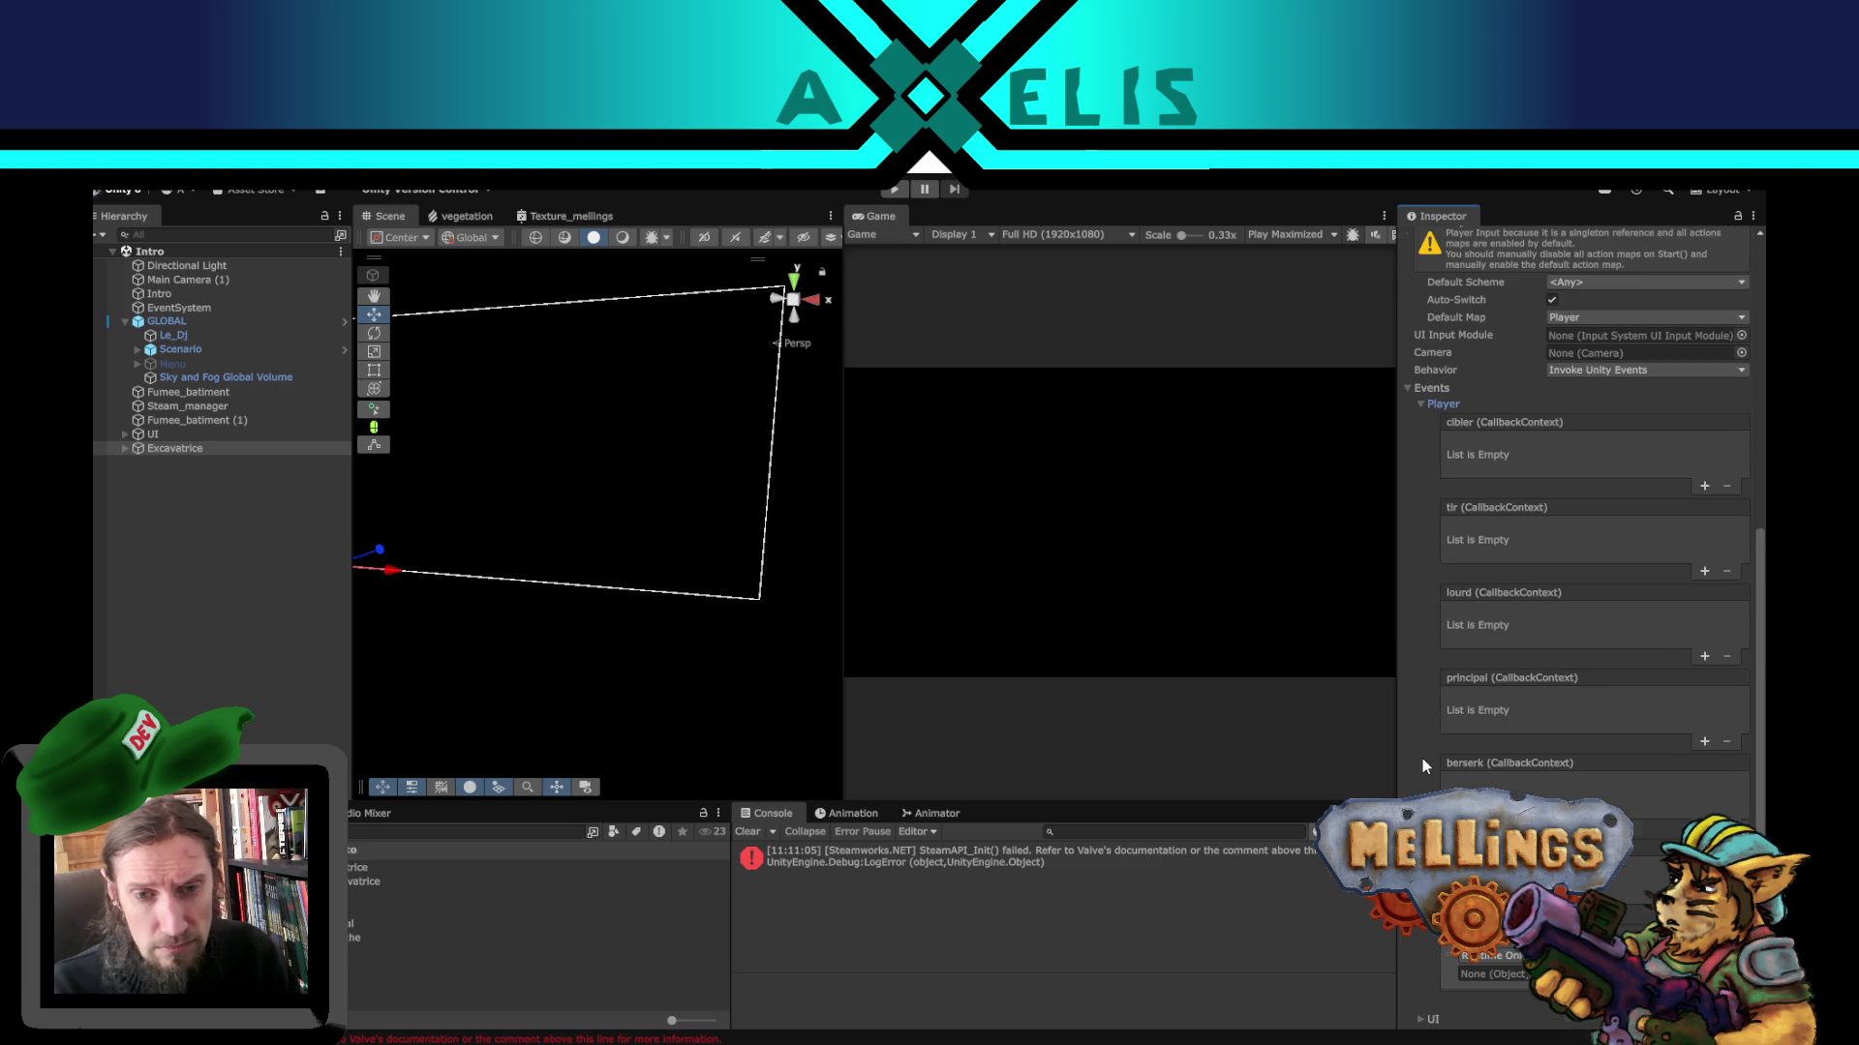
scroll(1420, 758, down, 3)
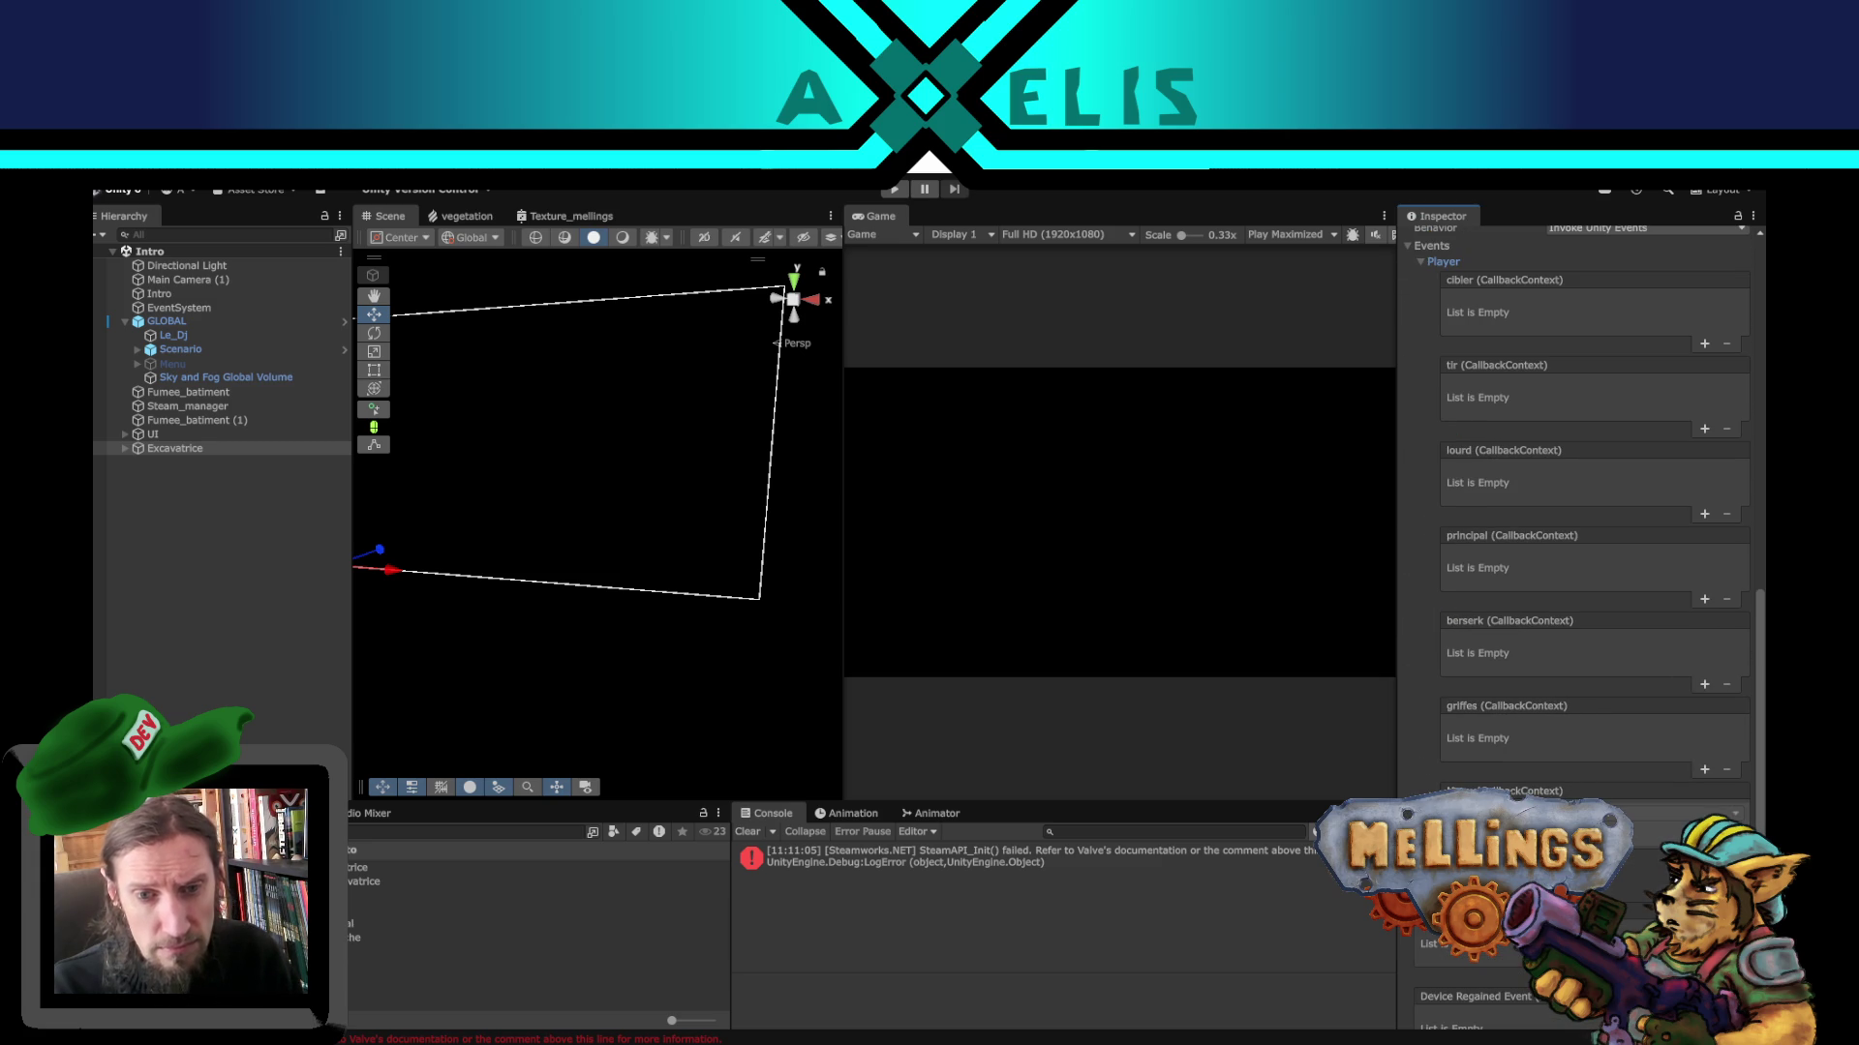
- Point the last input event at Intro's Menu_echap_intro function, then save the scene
drag(189, 296, 1016, 600)
click(1665, 813)
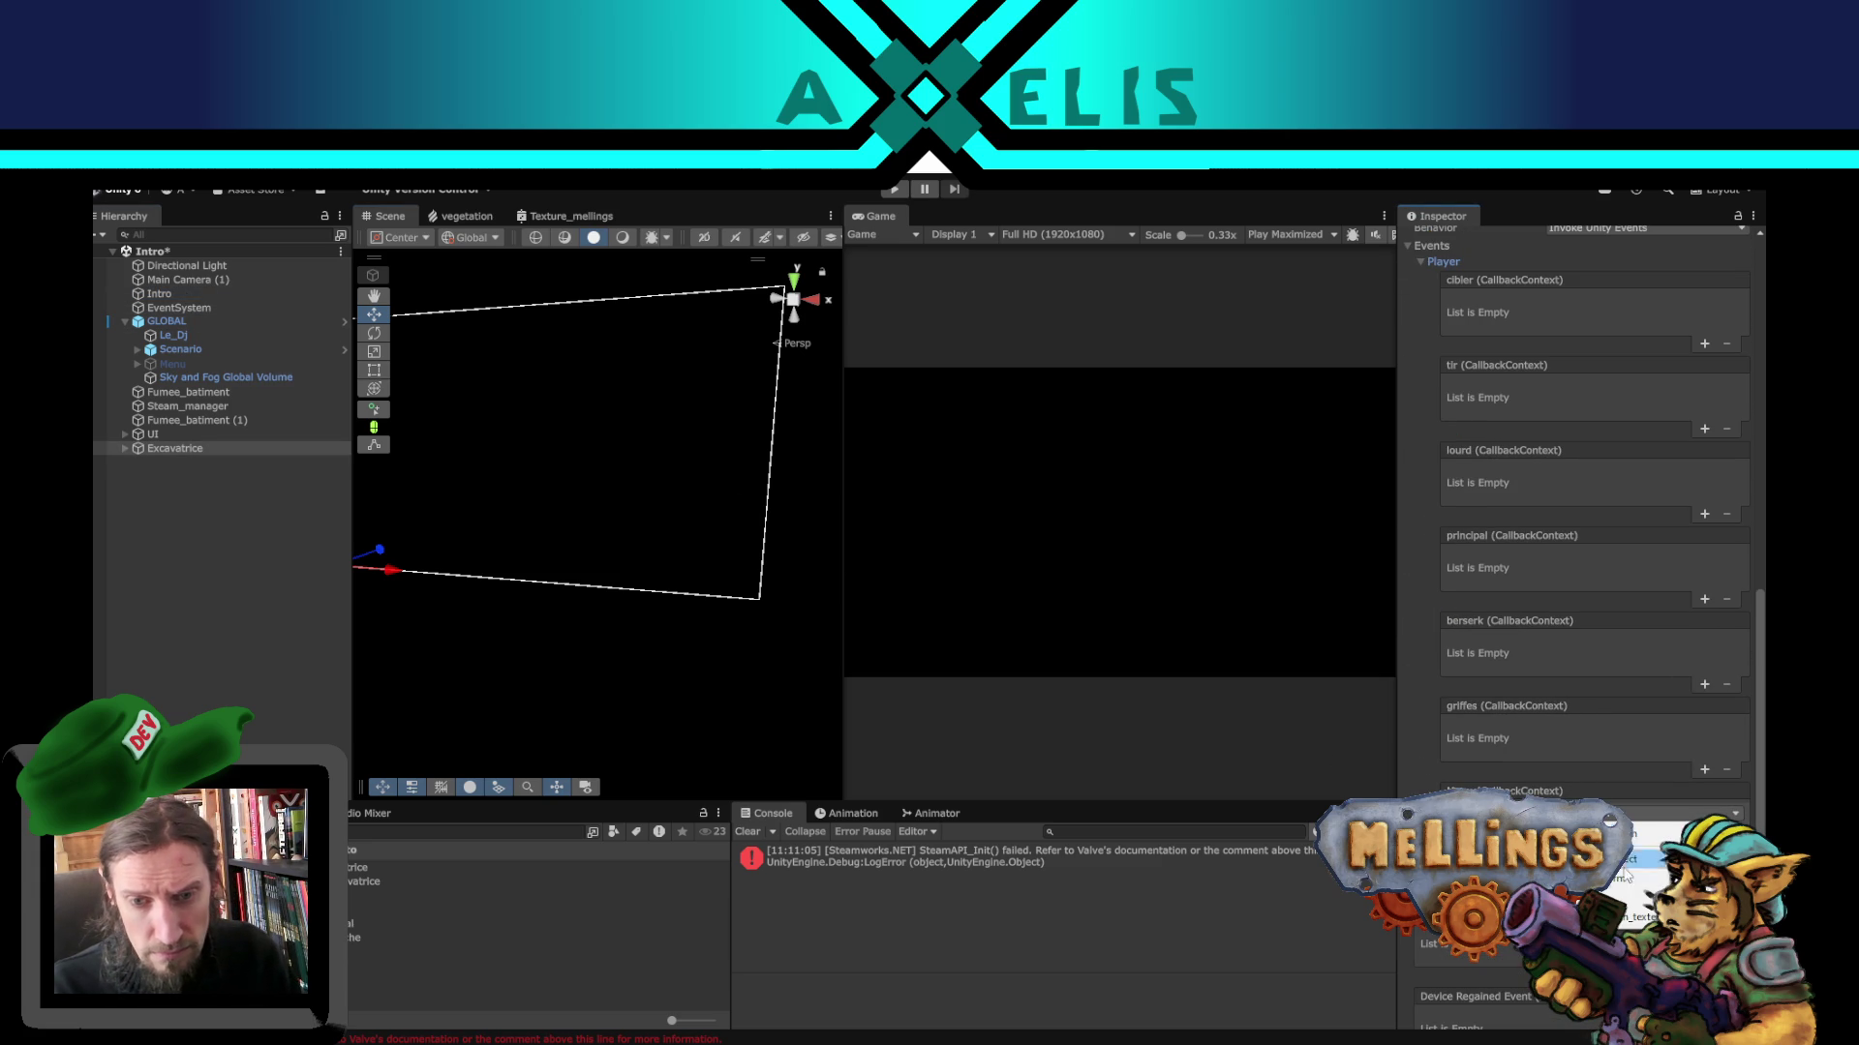
mouse_move(1646, 897)
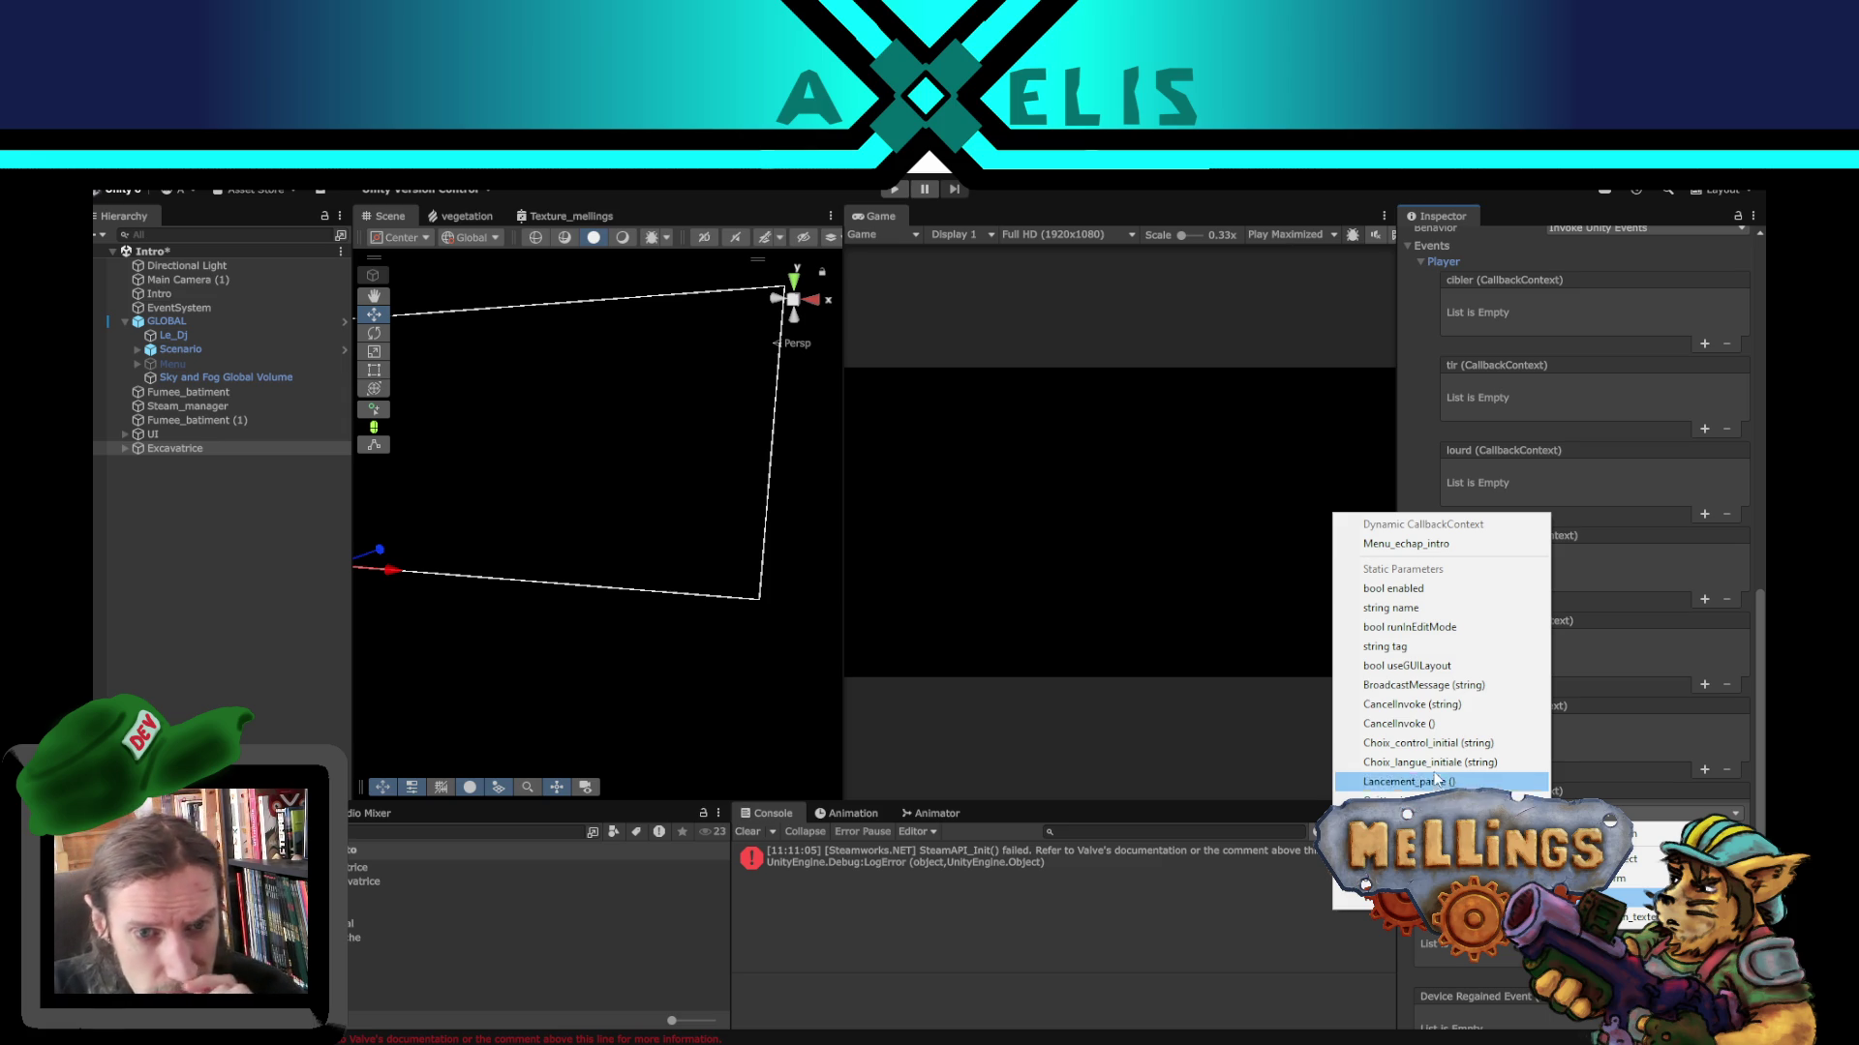
click(1442, 543)
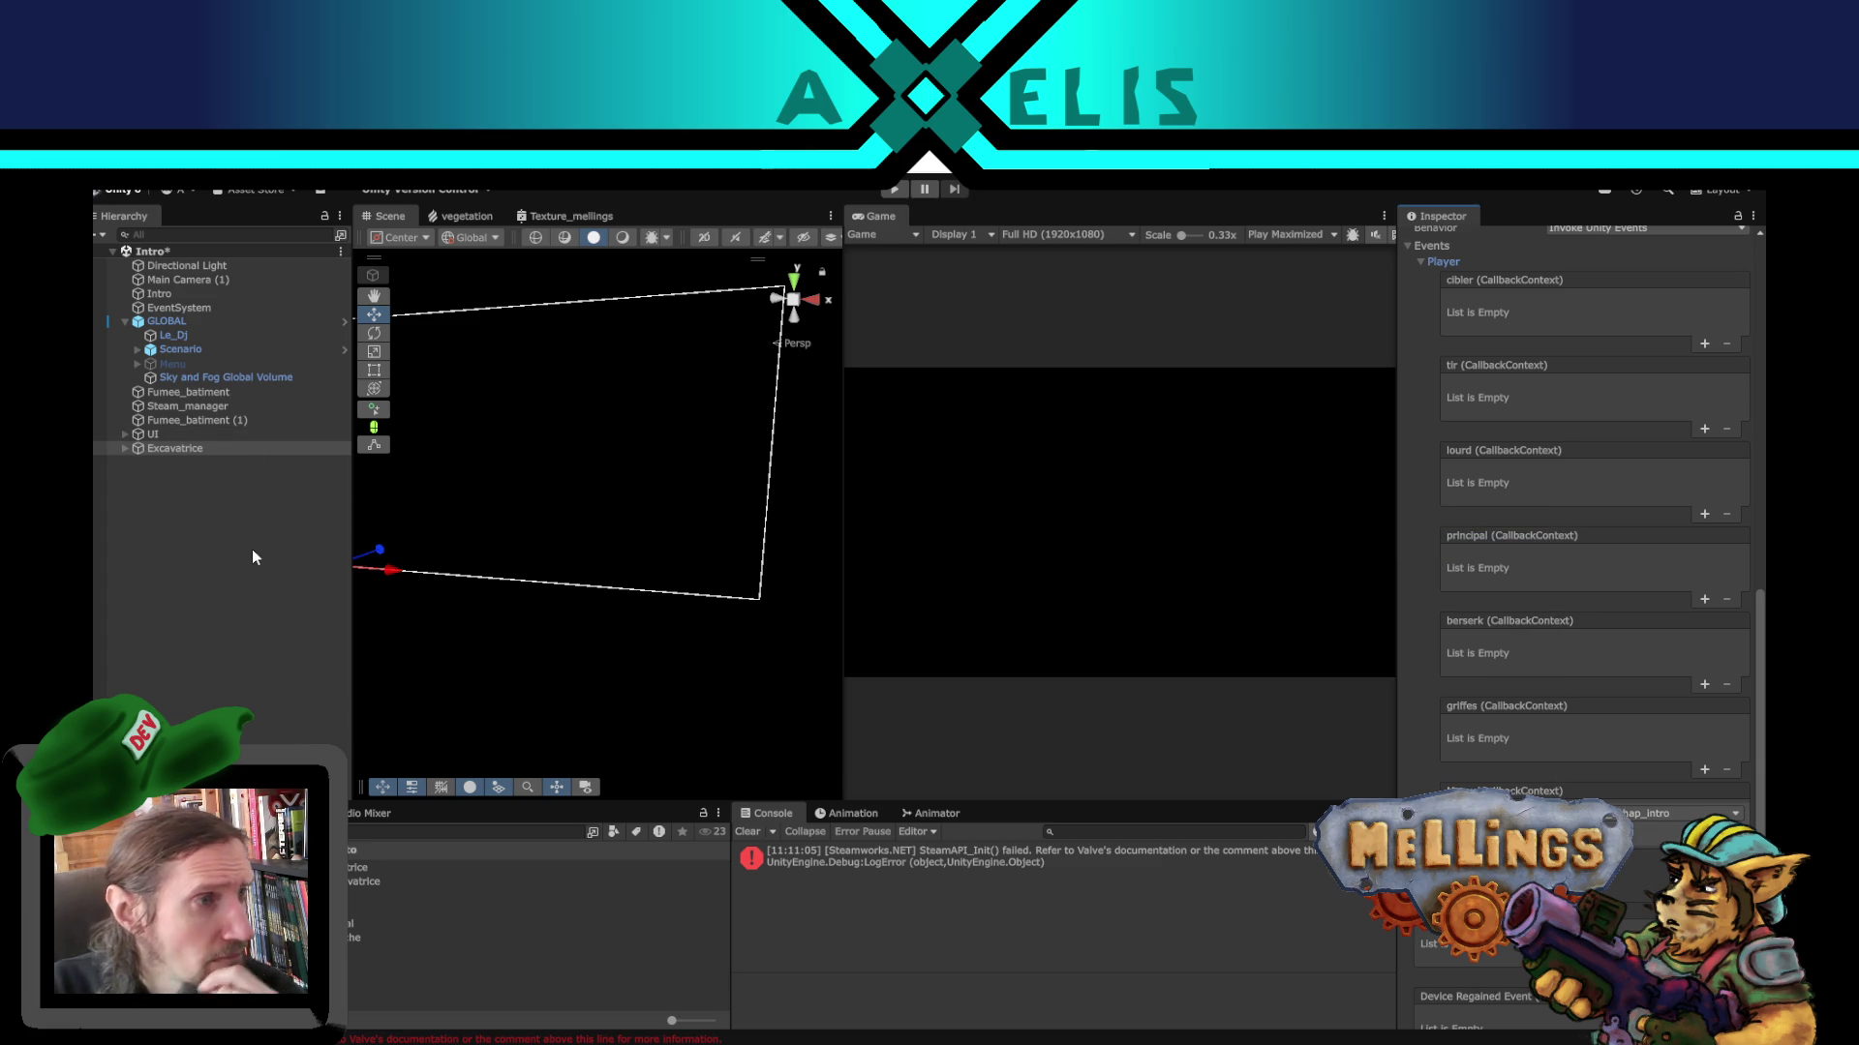
click(252, 653)
key(ctrl+s)
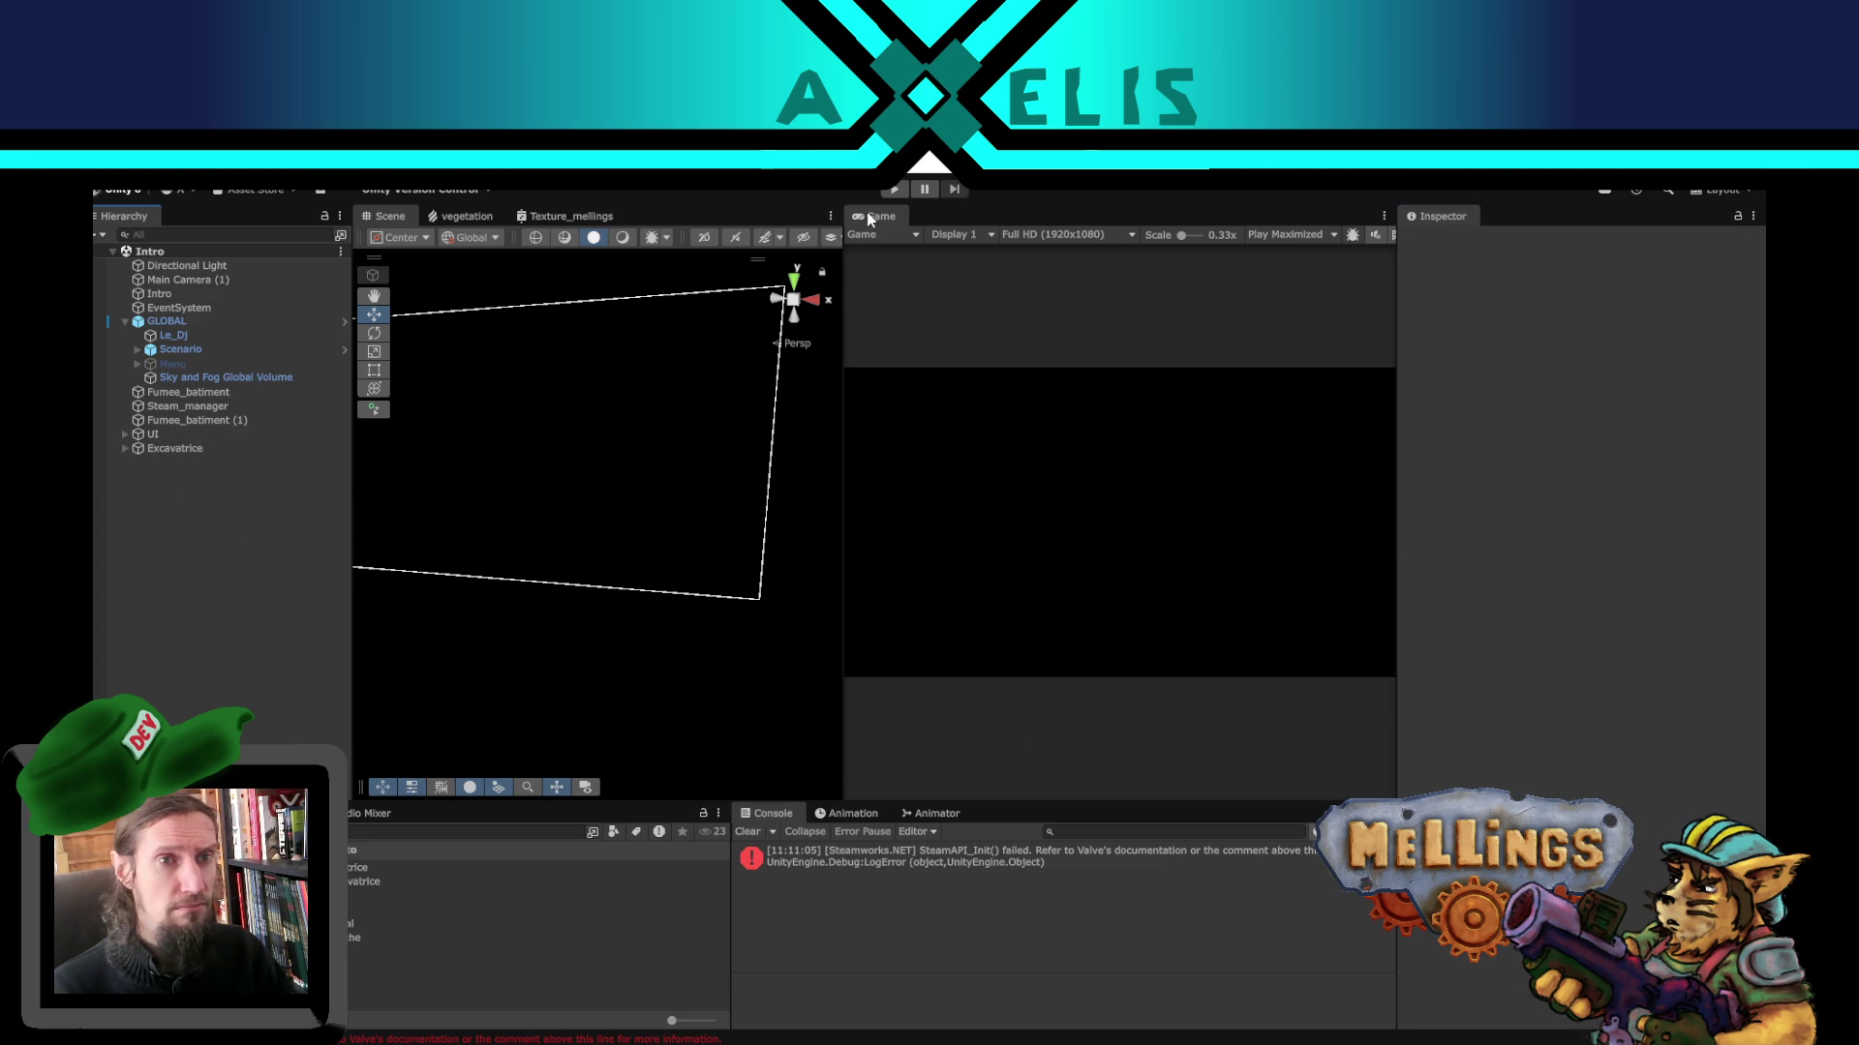
- Enter play mode, confirm the save reset from Options, choose French and start the game
click(888, 188)
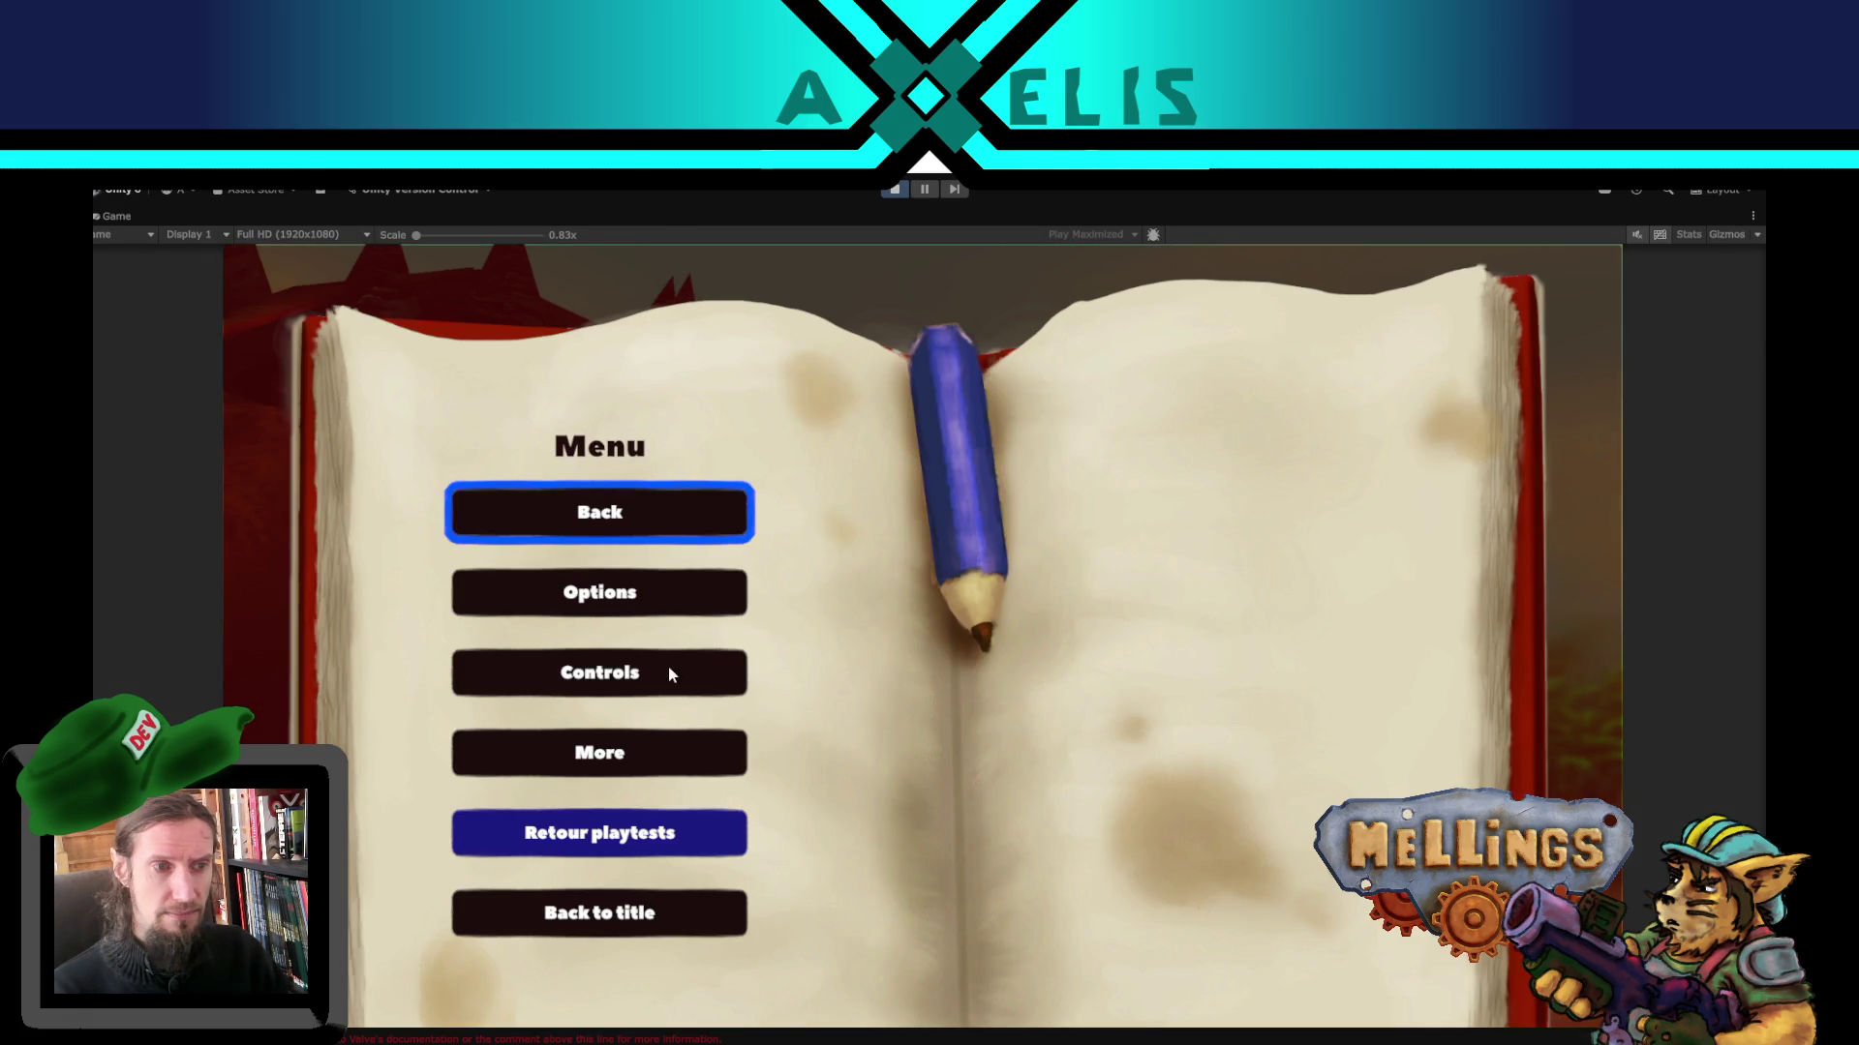
click(595, 608)
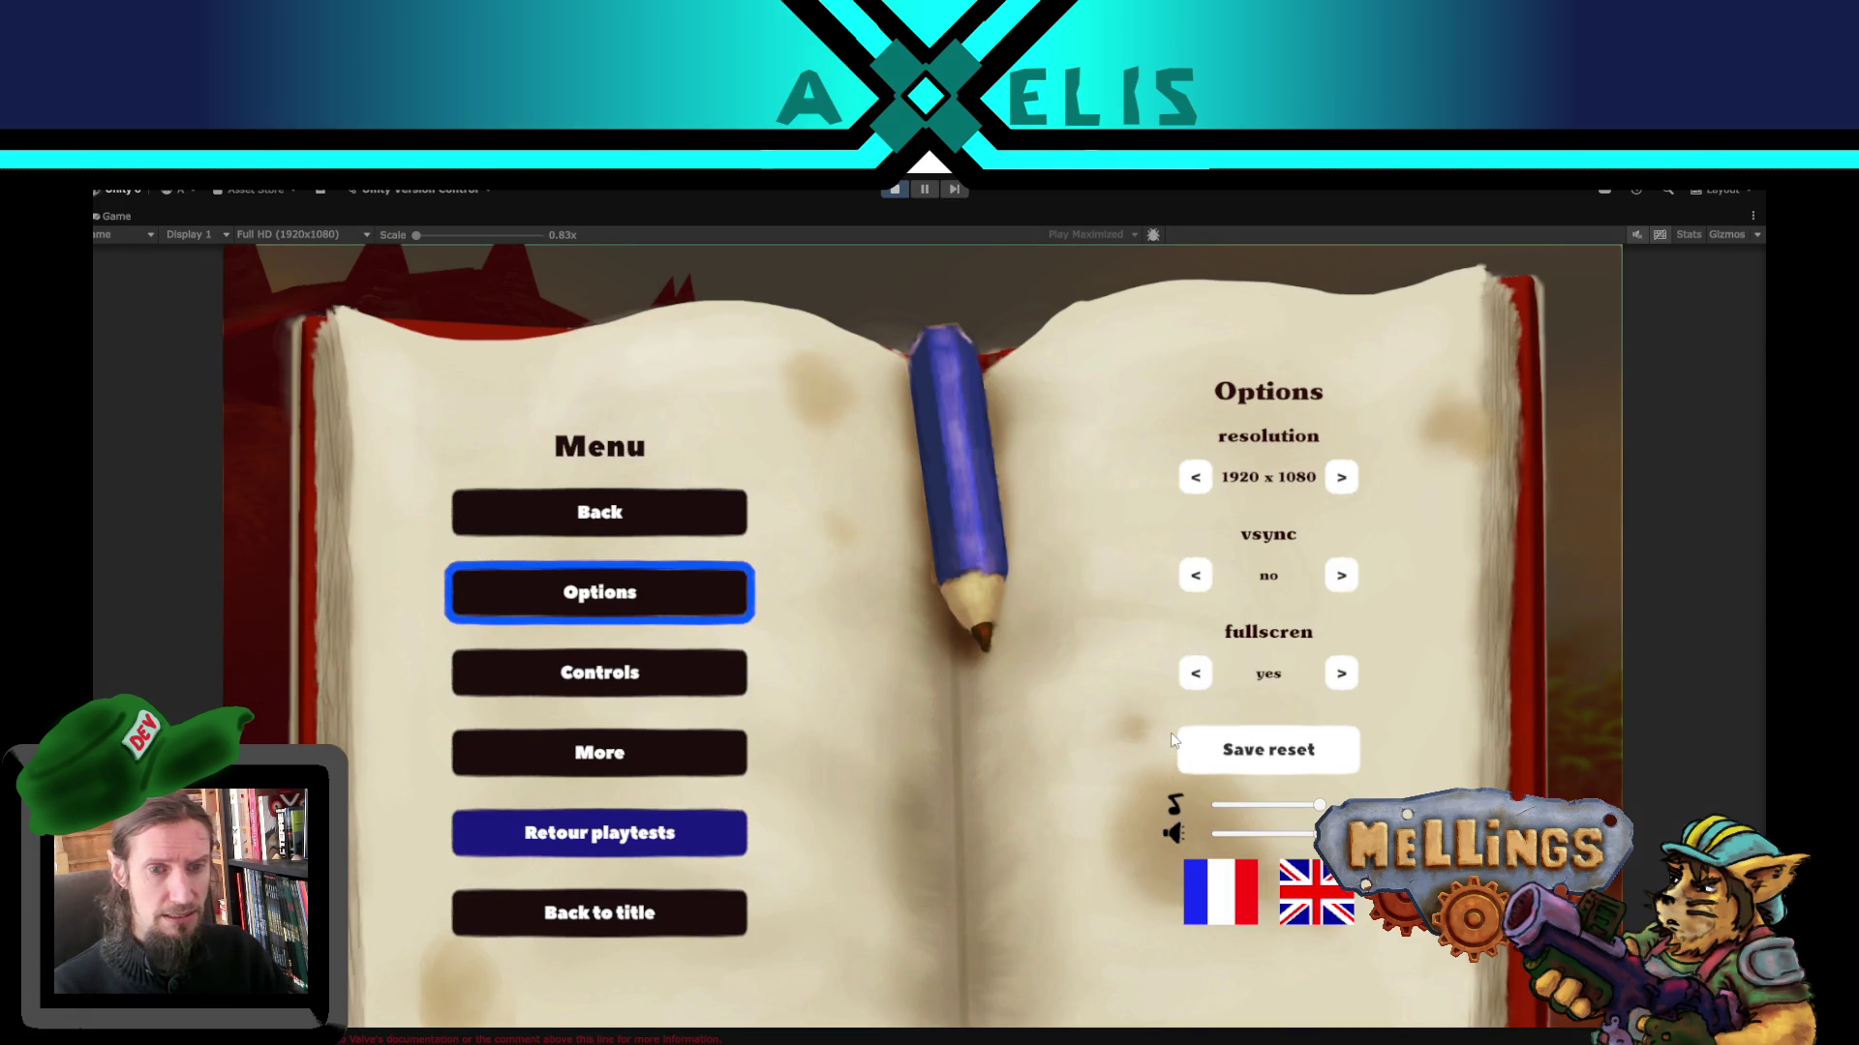
click(1249, 765)
drag(1217, 693, 1322, 693)
click(1261, 732)
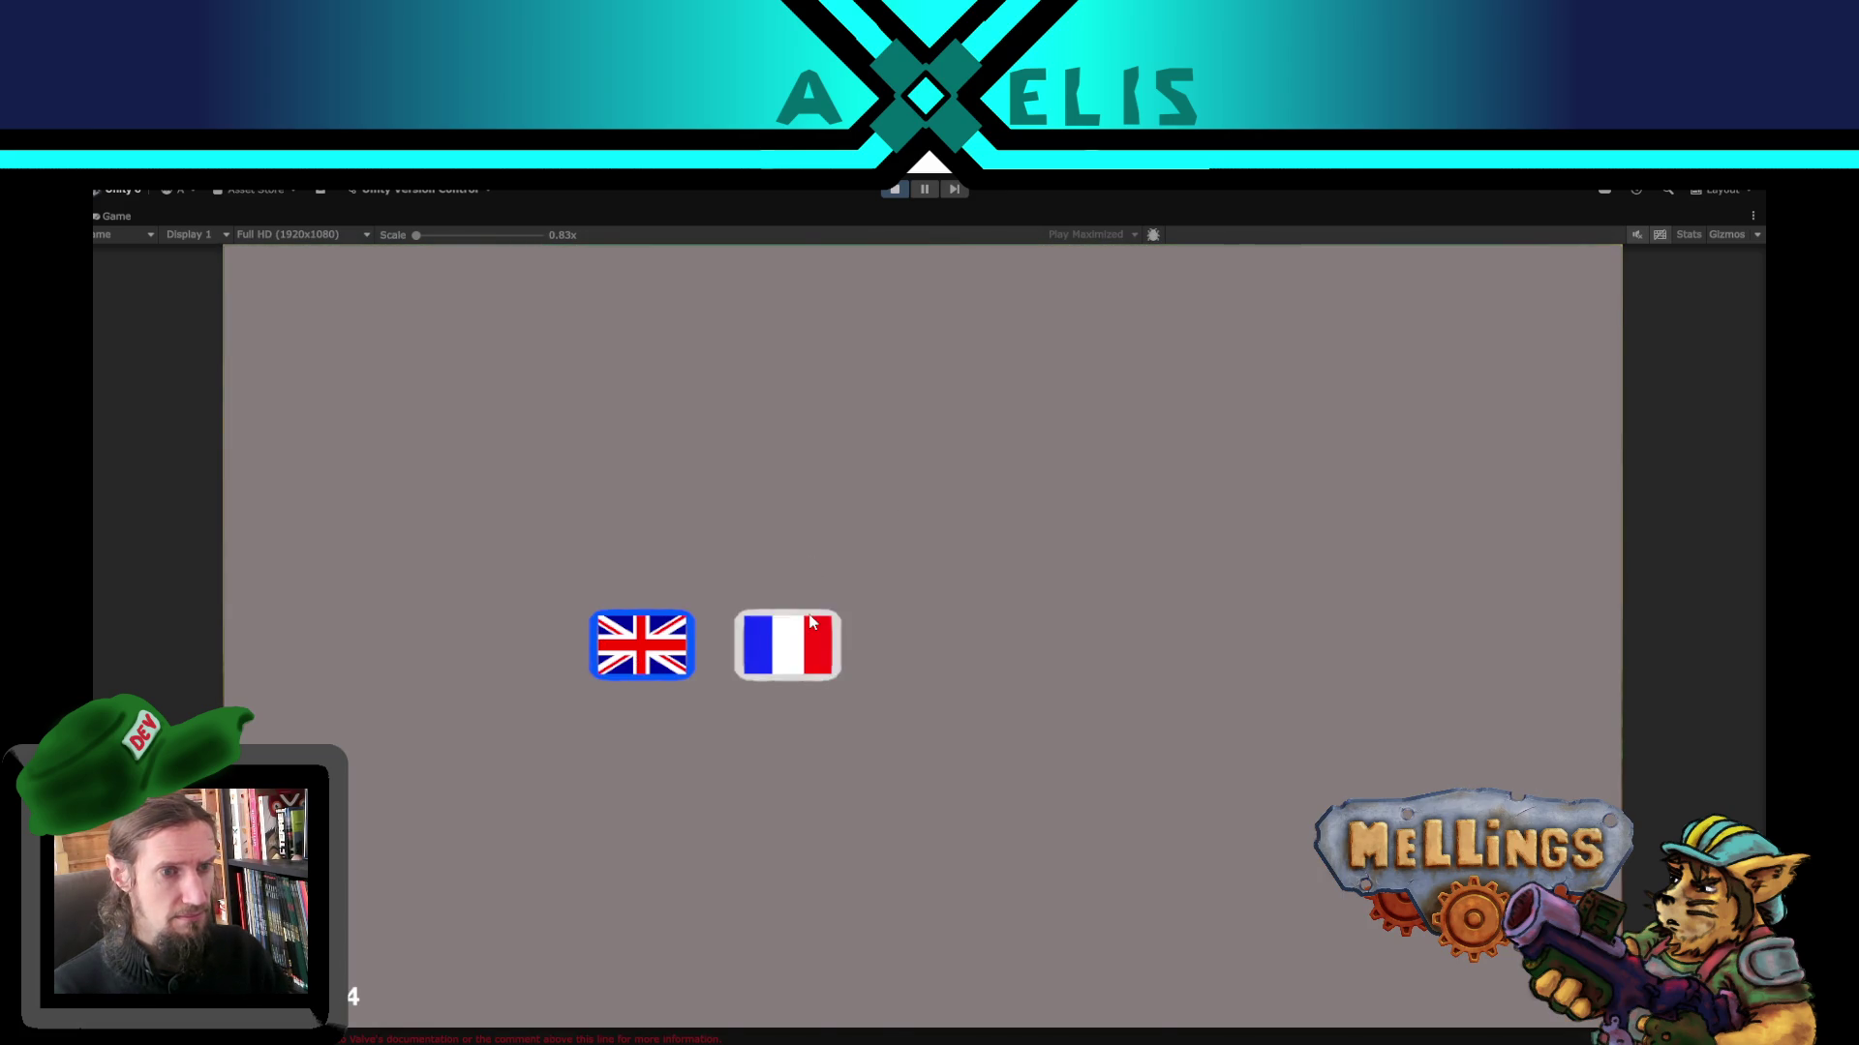
click(787, 645)
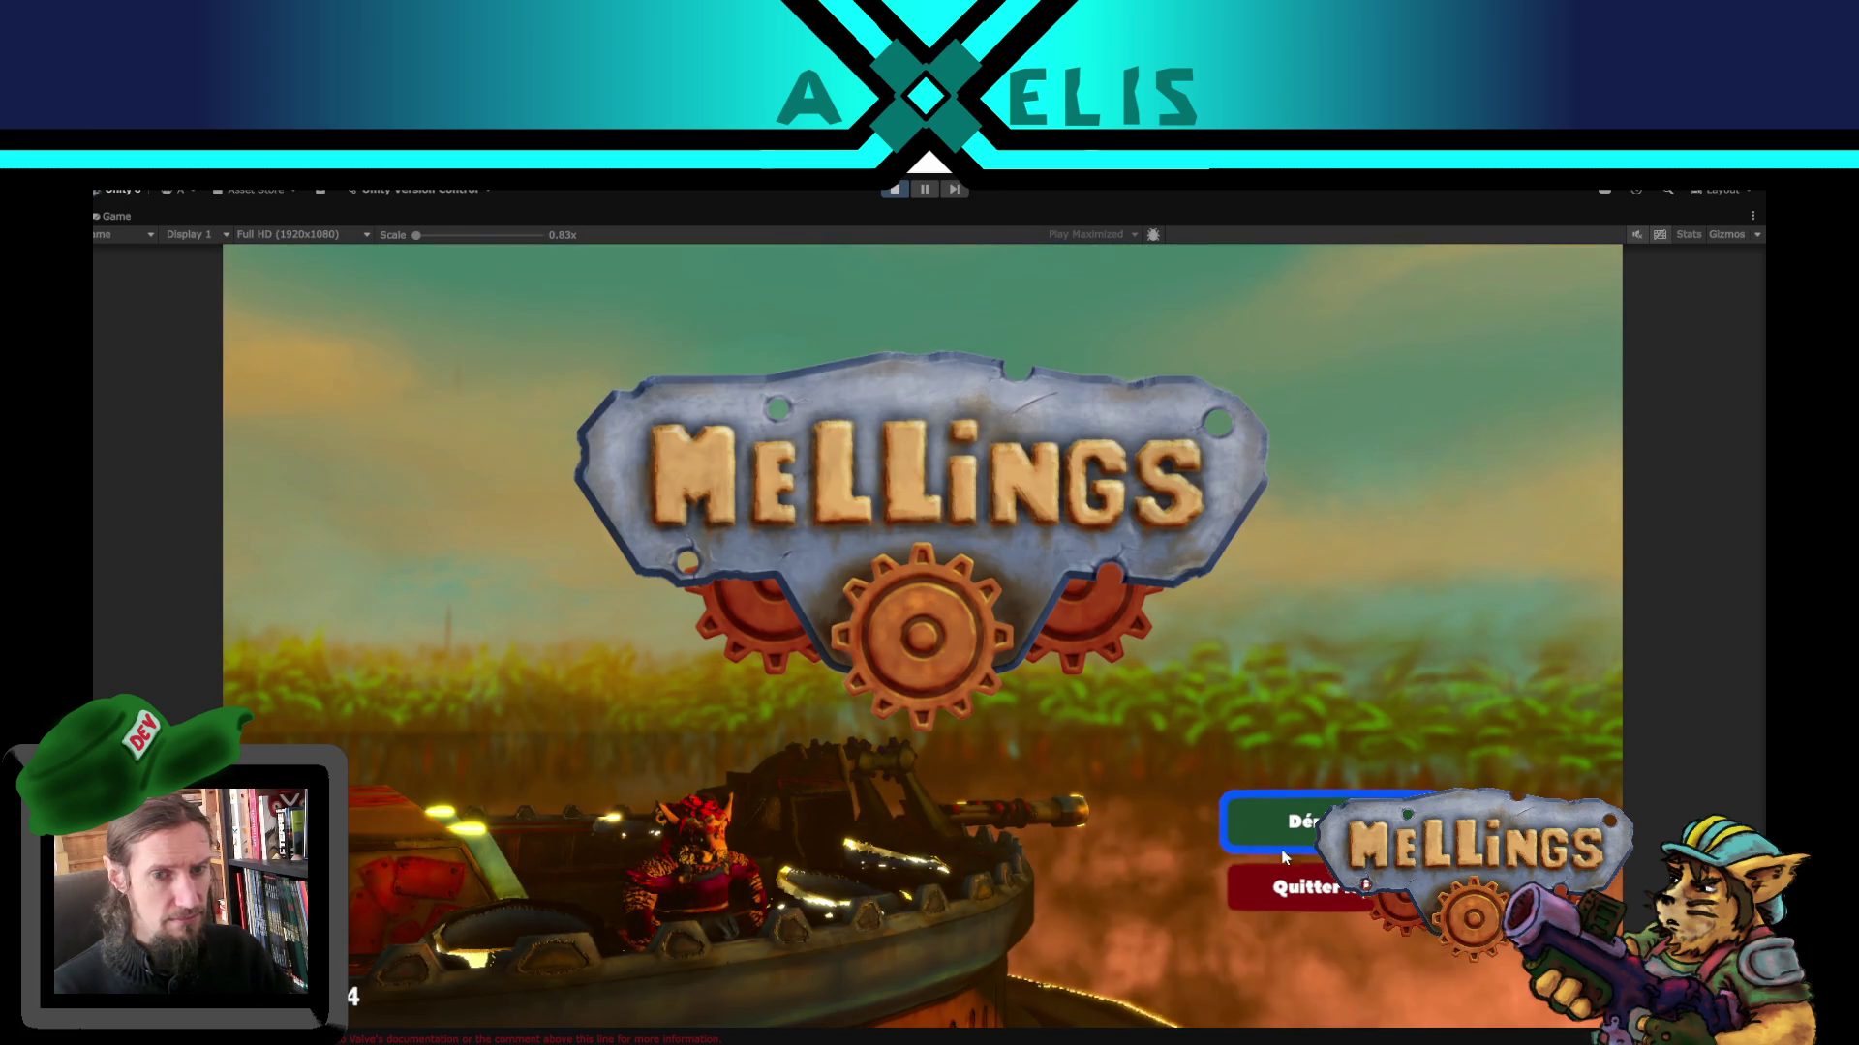
key(Return)
- Skip the intro slides and dialogue and dismiss the Canon principal tutorial
click(1479, 740)
click(1479, 740)
click(1479, 741)
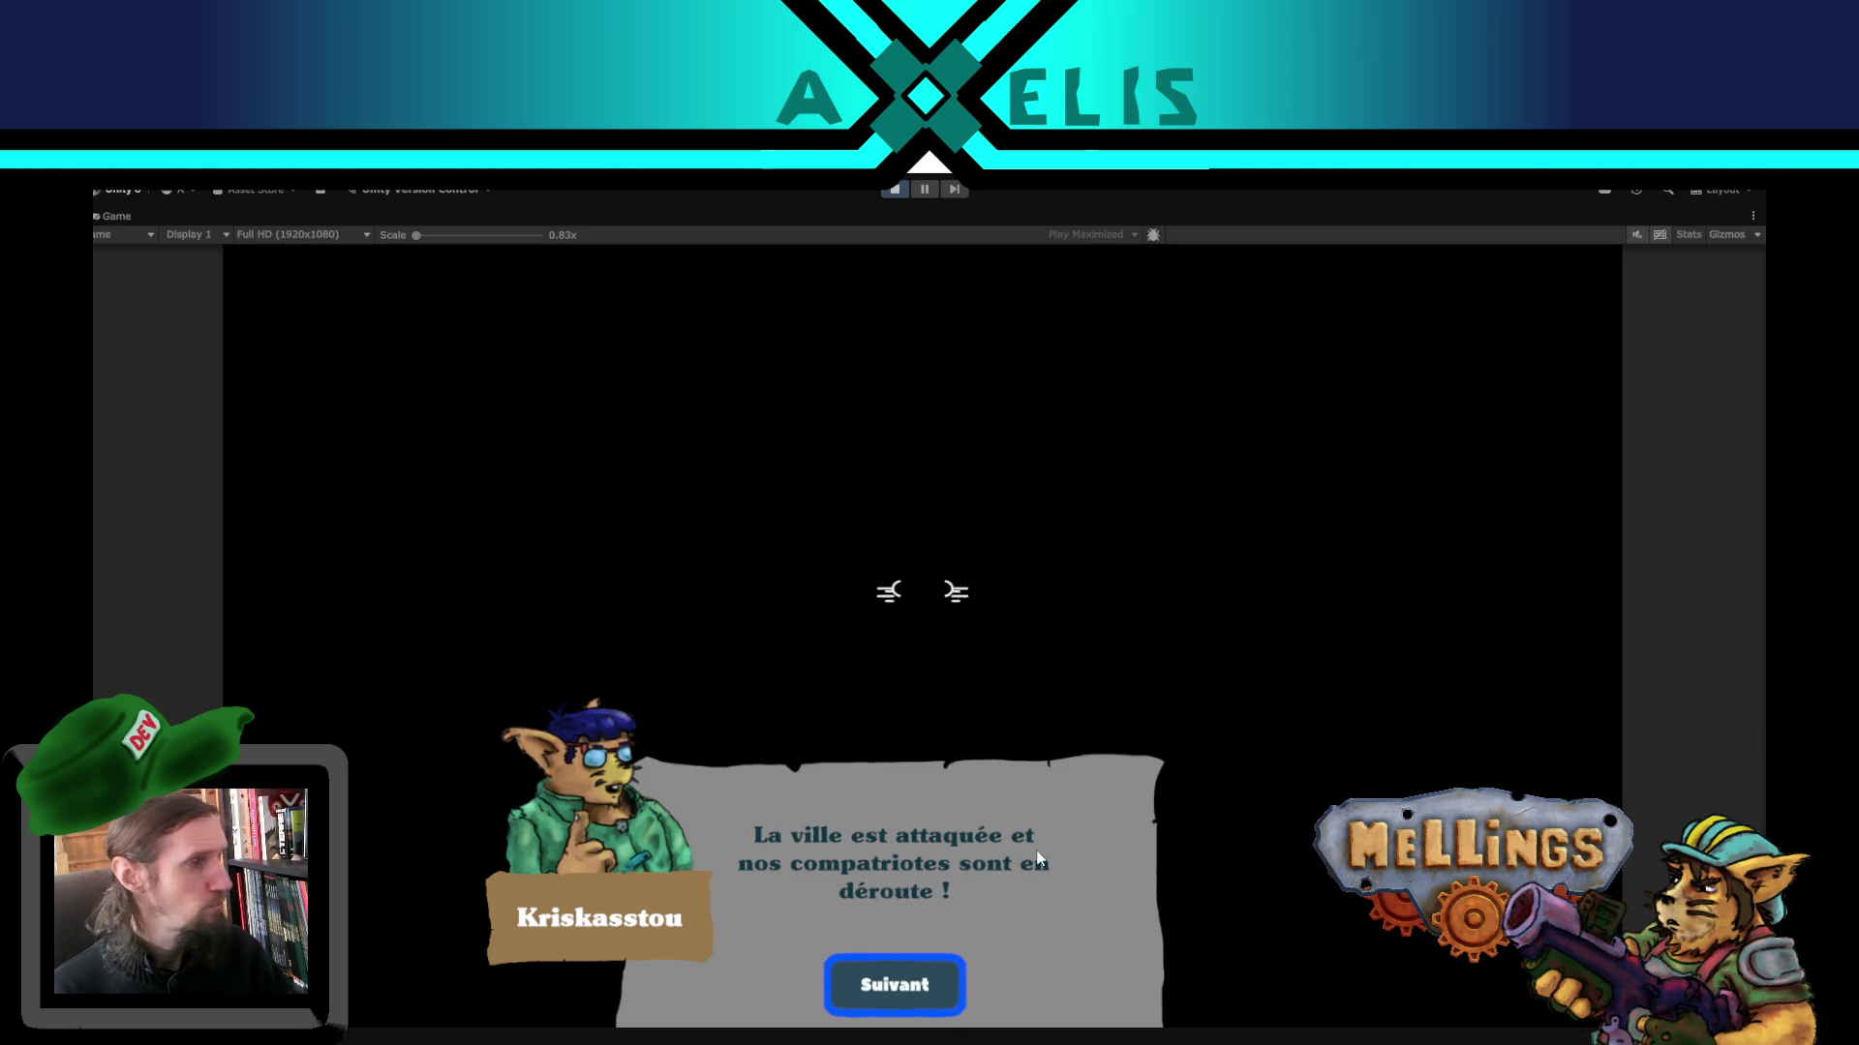
click(874, 986)
click(885, 977)
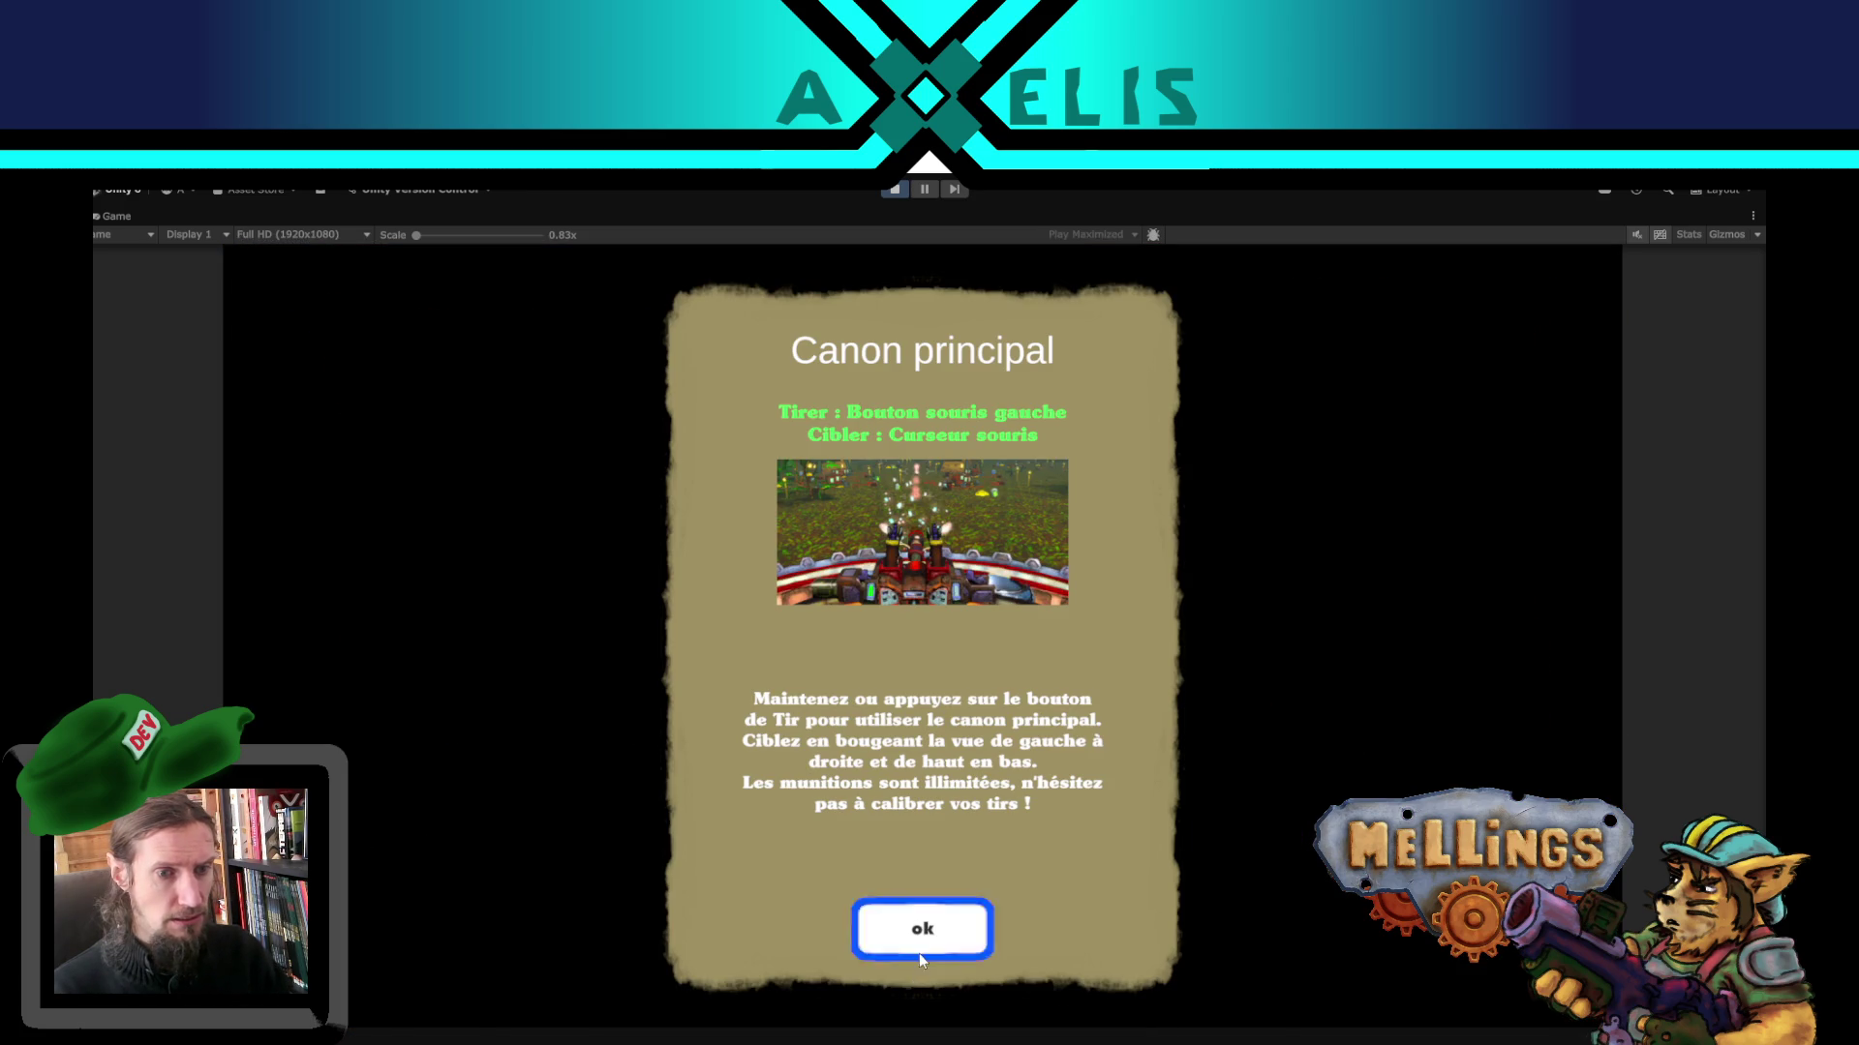
click(943, 939)
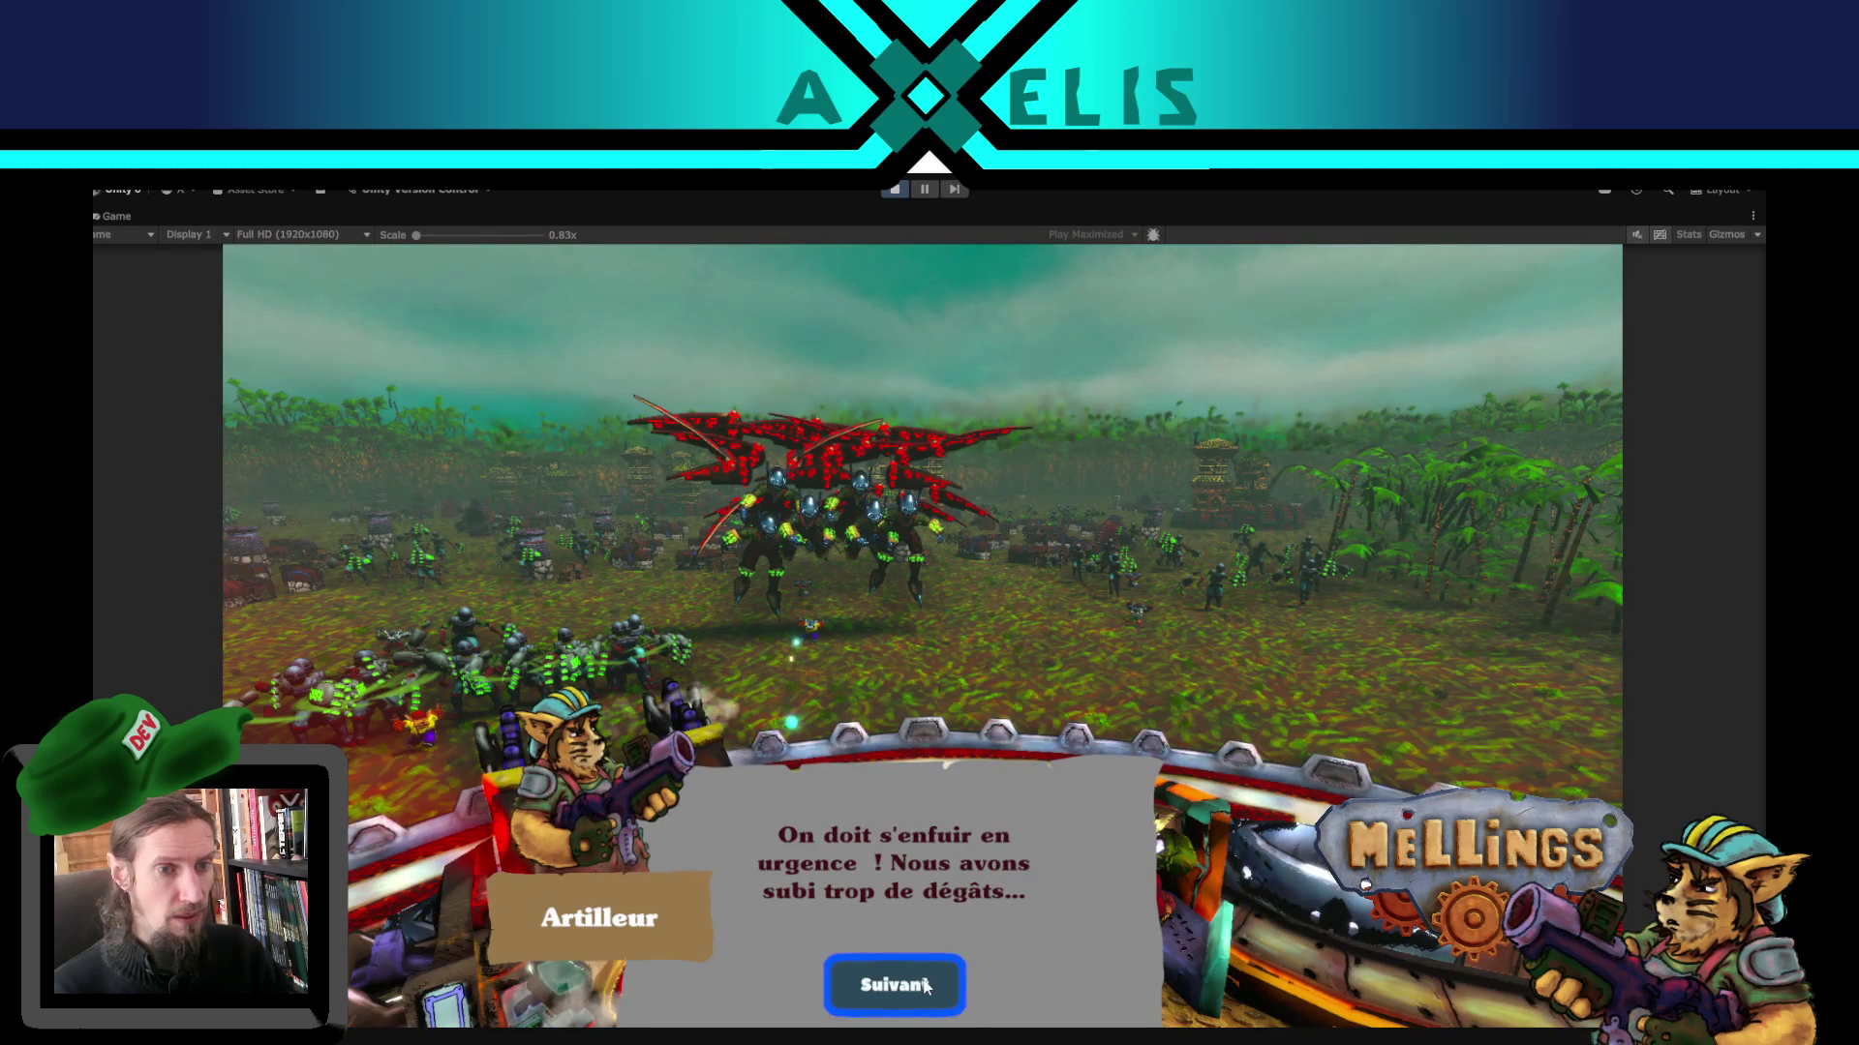
- Advance the post-battle dialogue, return underground and pass the cave illustrations
click(929, 986)
click(915, 983)
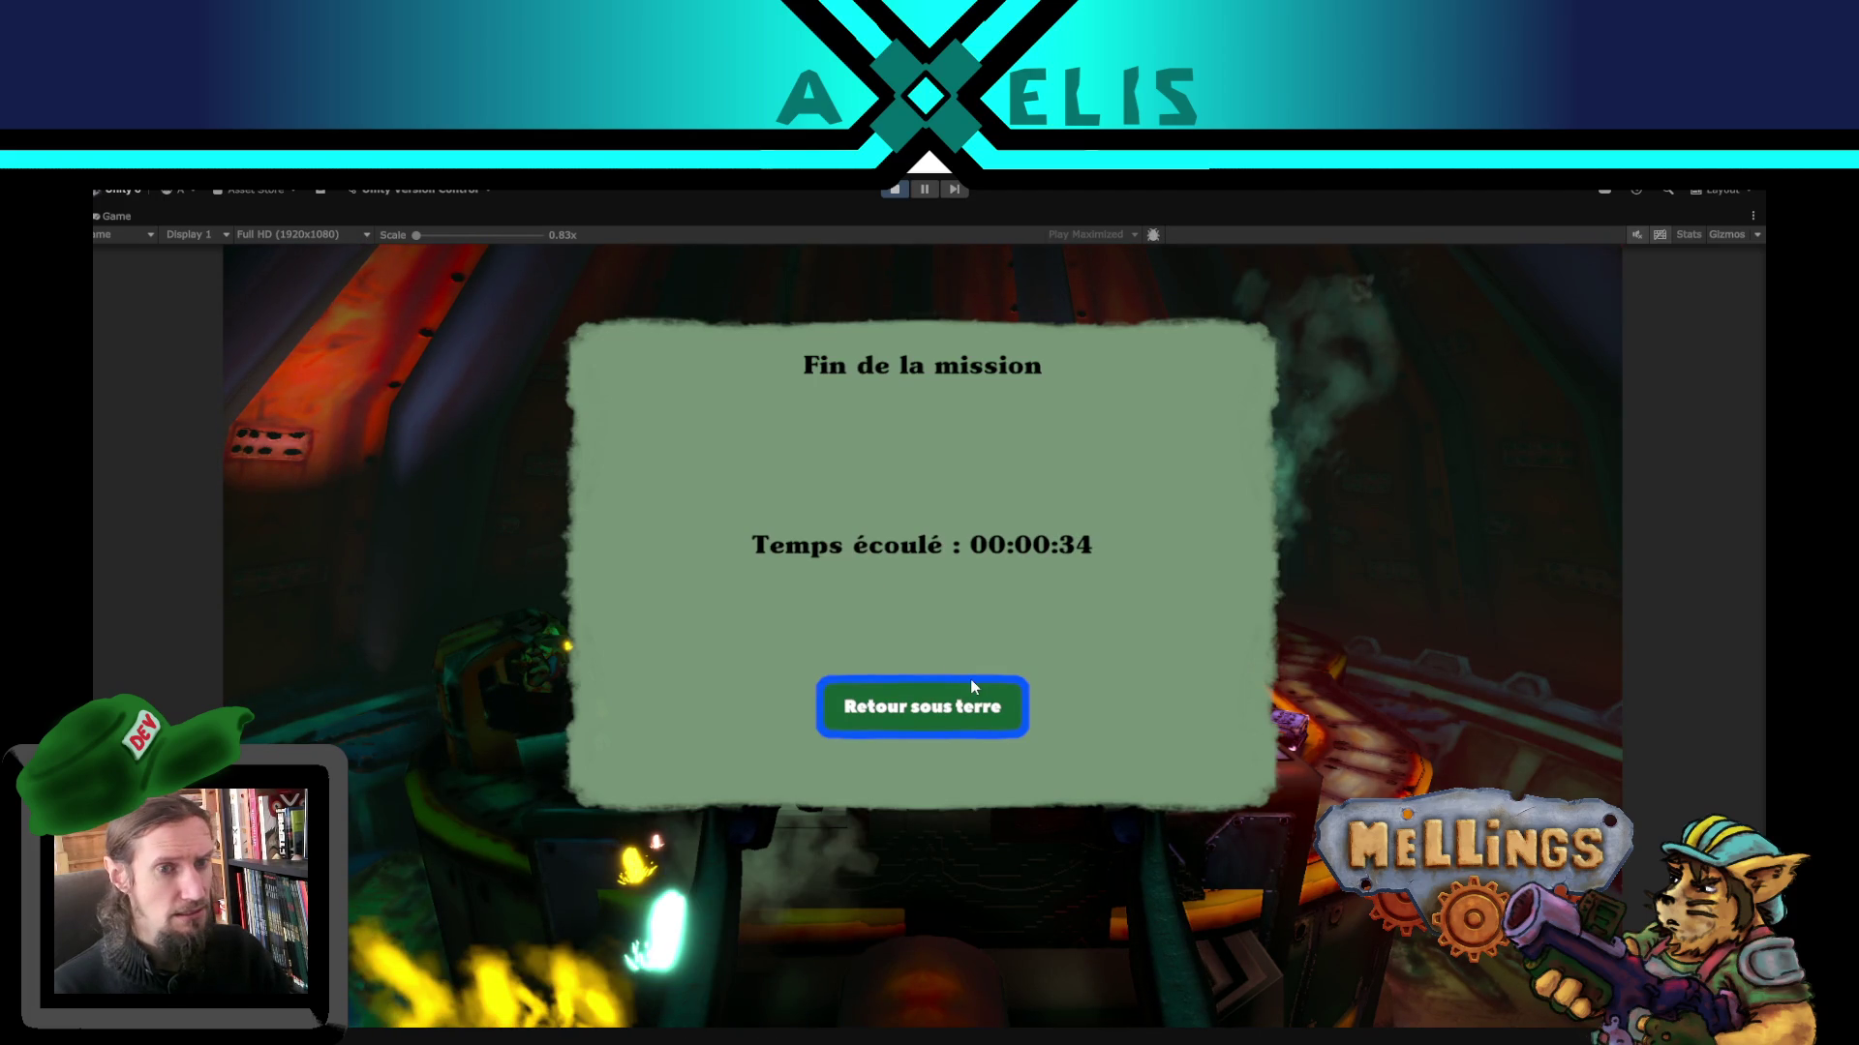
click(949, 712)
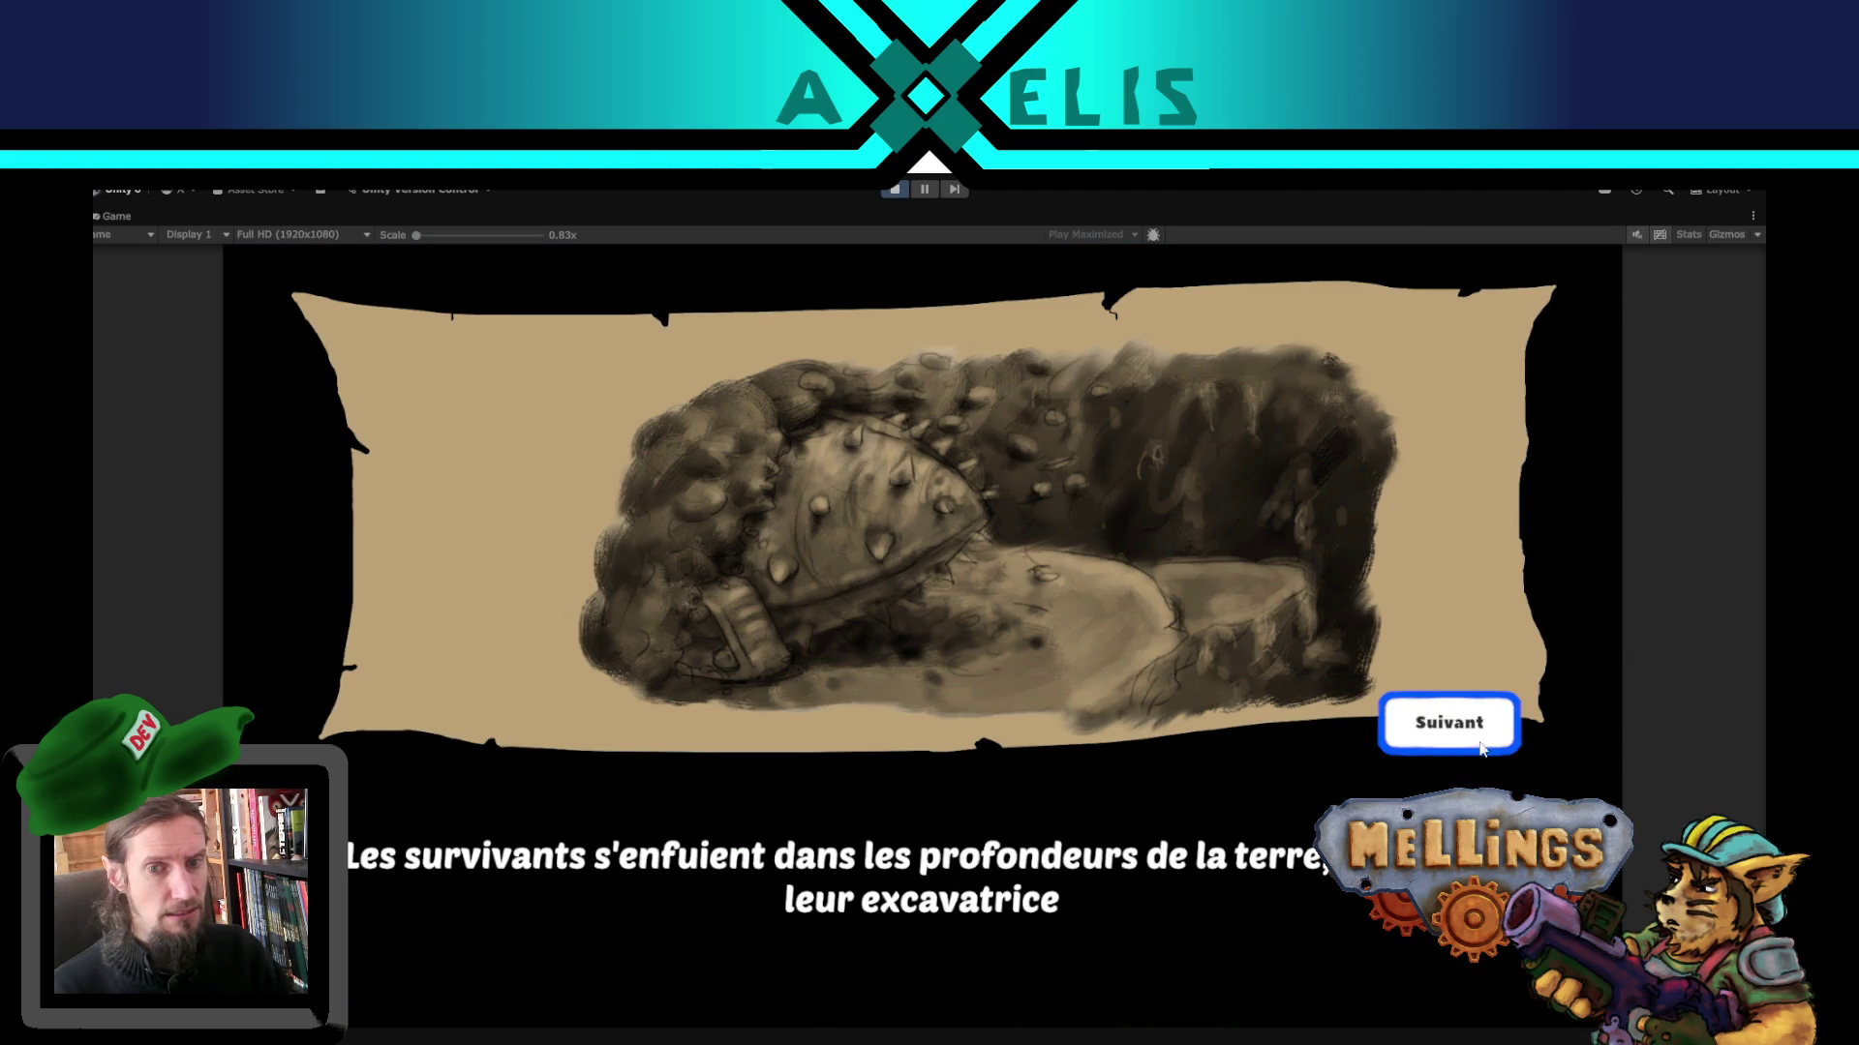
click(1460, 728)
click(1462, 729)
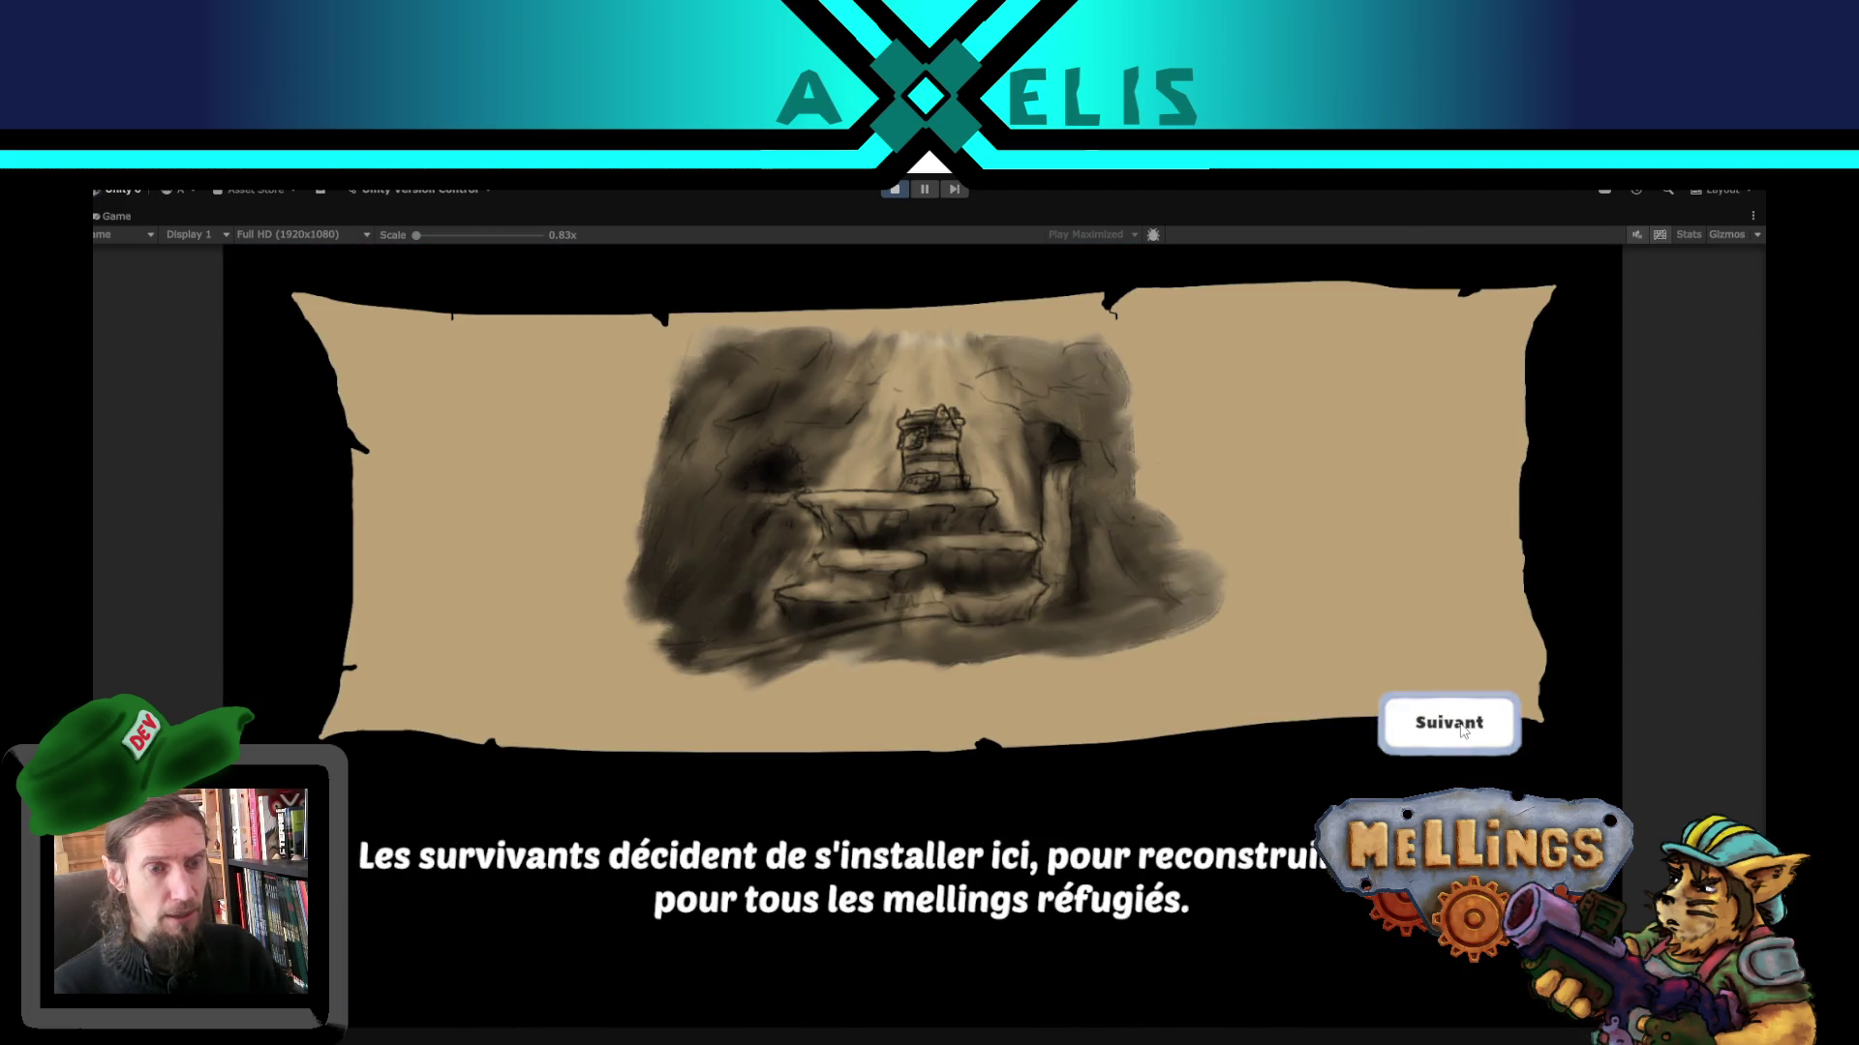
click(1462, 728)
- Finish the closing character dialogue and stop the playtest
click(870, 984)
click(872, 985)
click(873, 986)
click(874, 986)
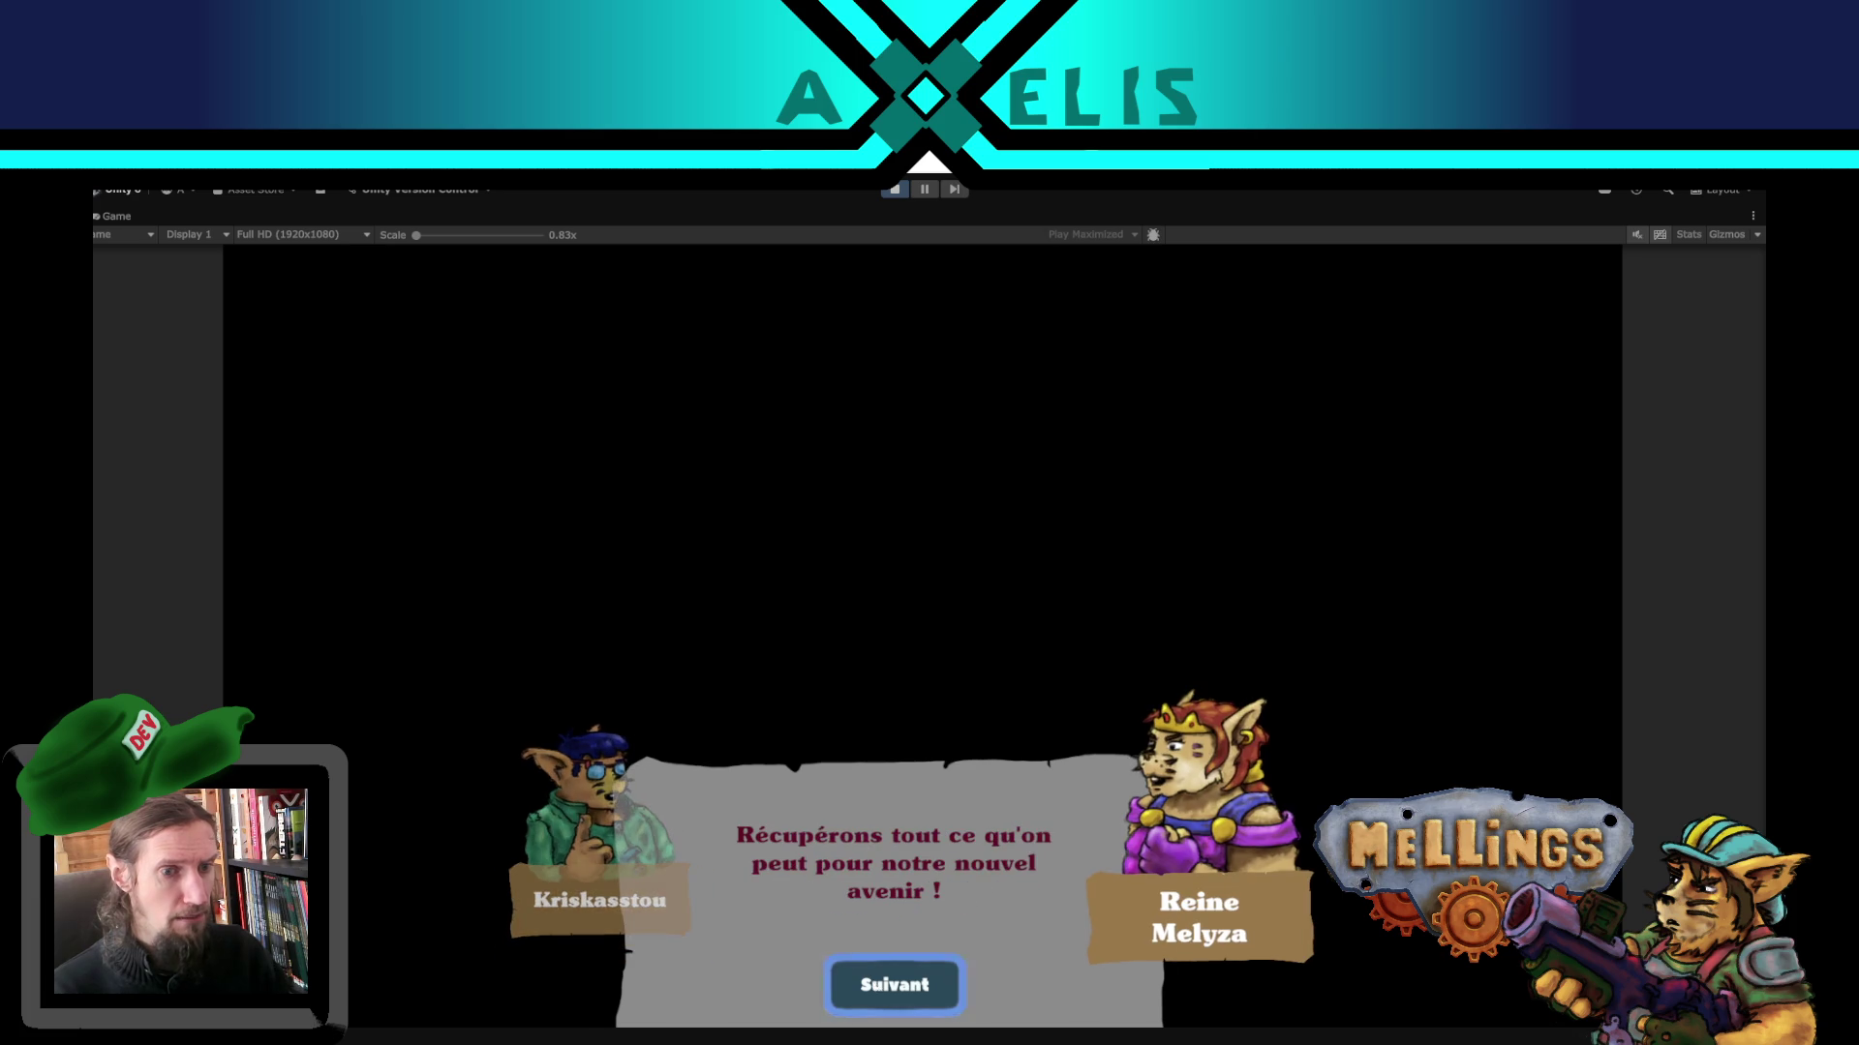
click(874, 986)
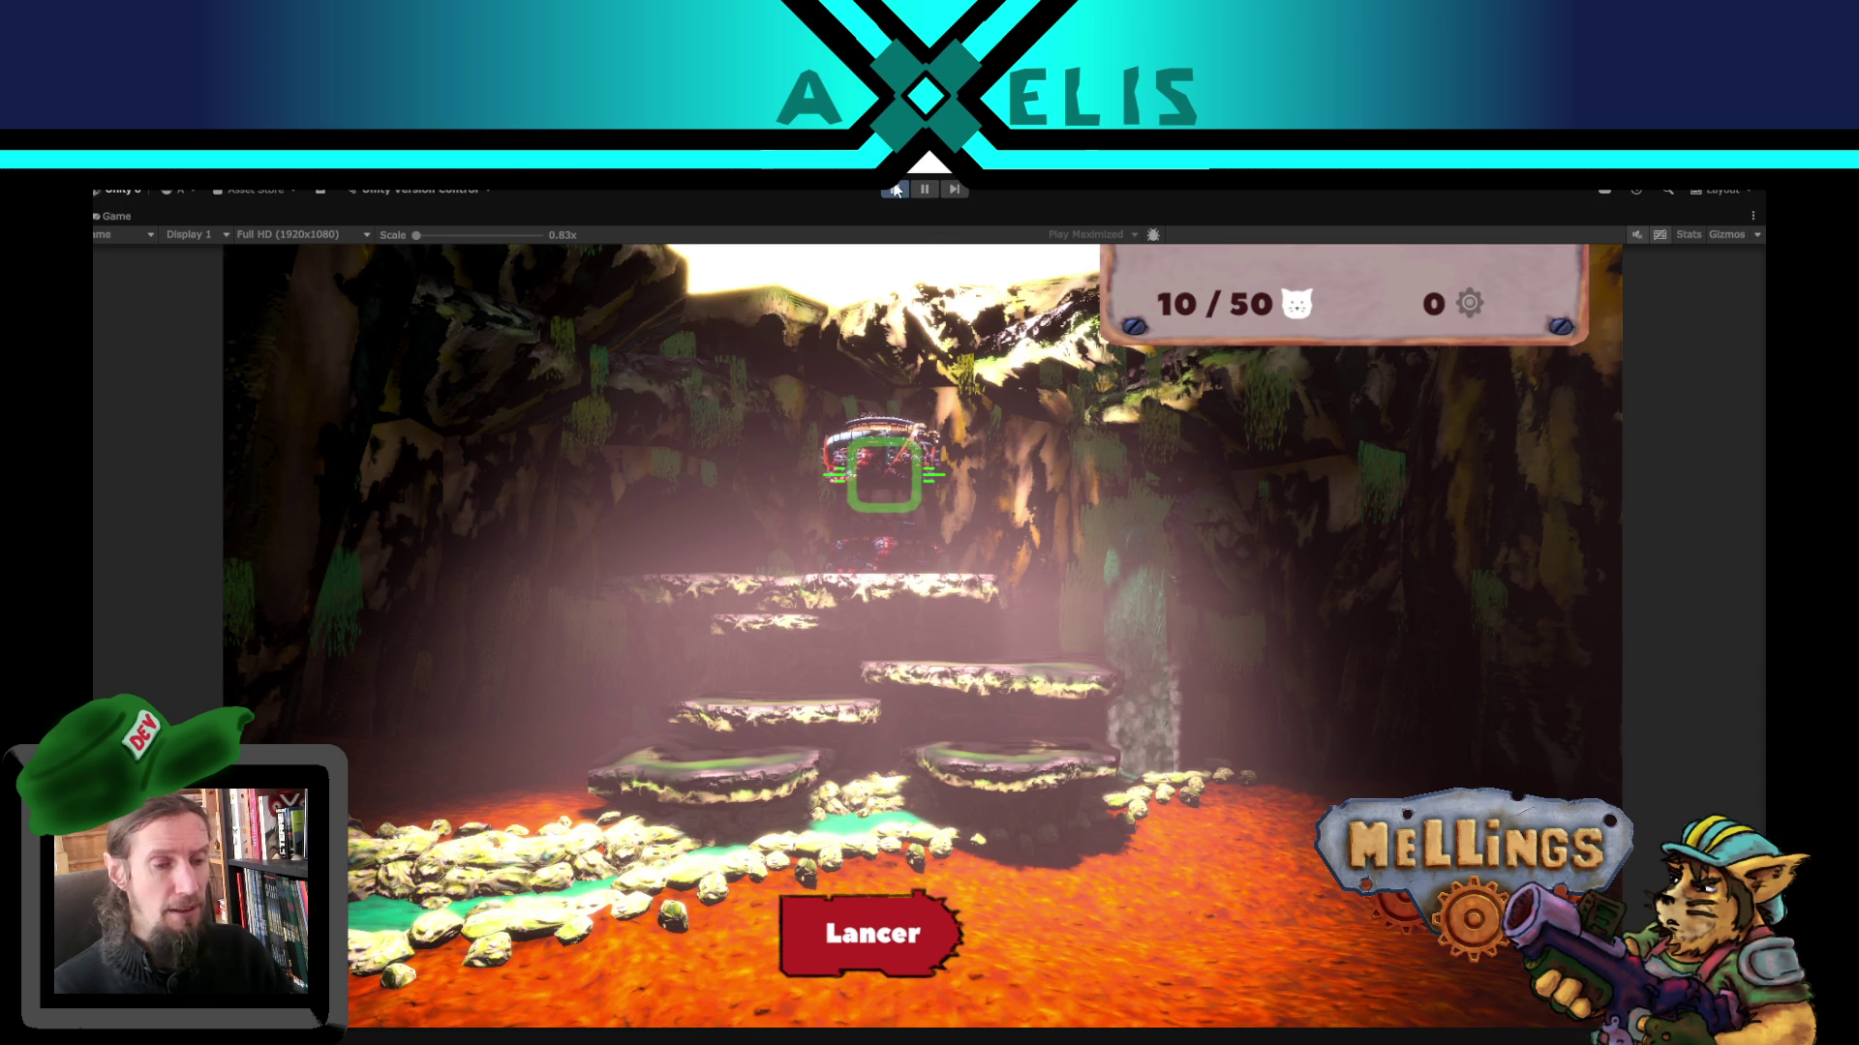
click(895, 190)
key(alt+Tab)
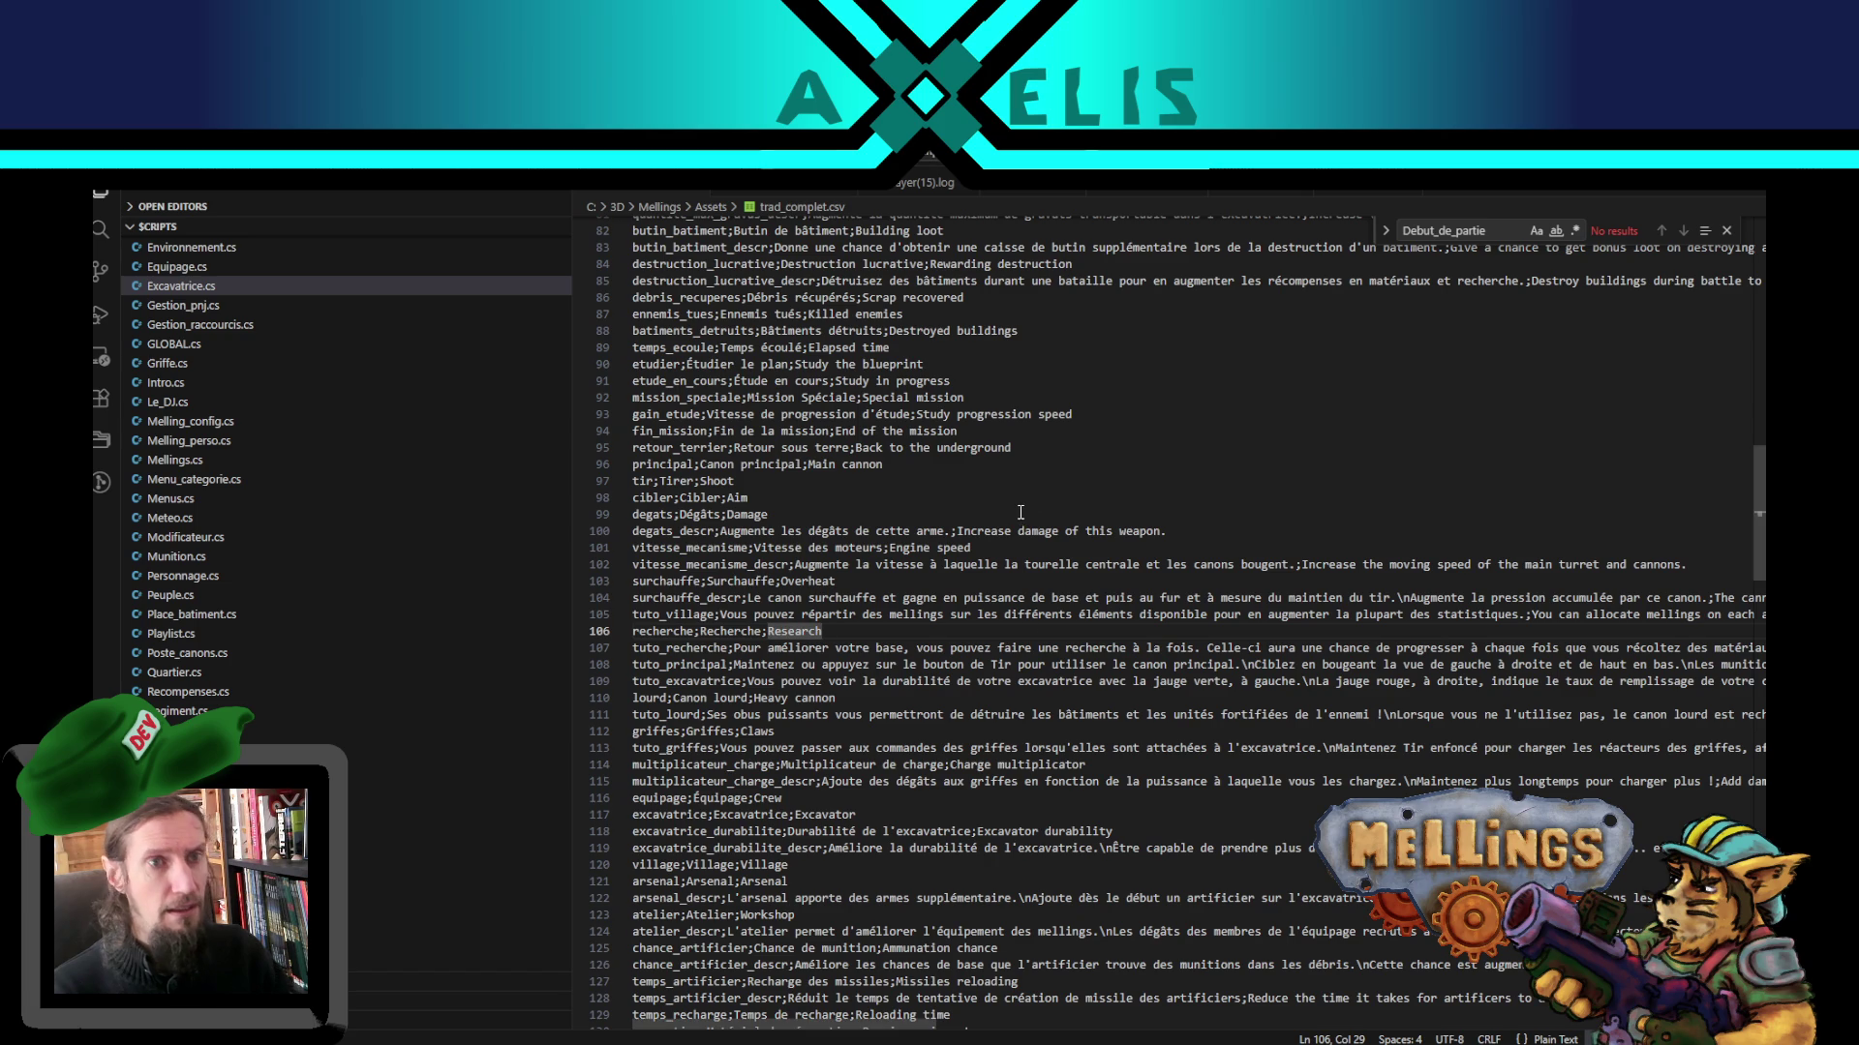
- In GLOBAL.cs, replace the old search text with 'nouvelle_sauve'
key(ctrl+Tab)
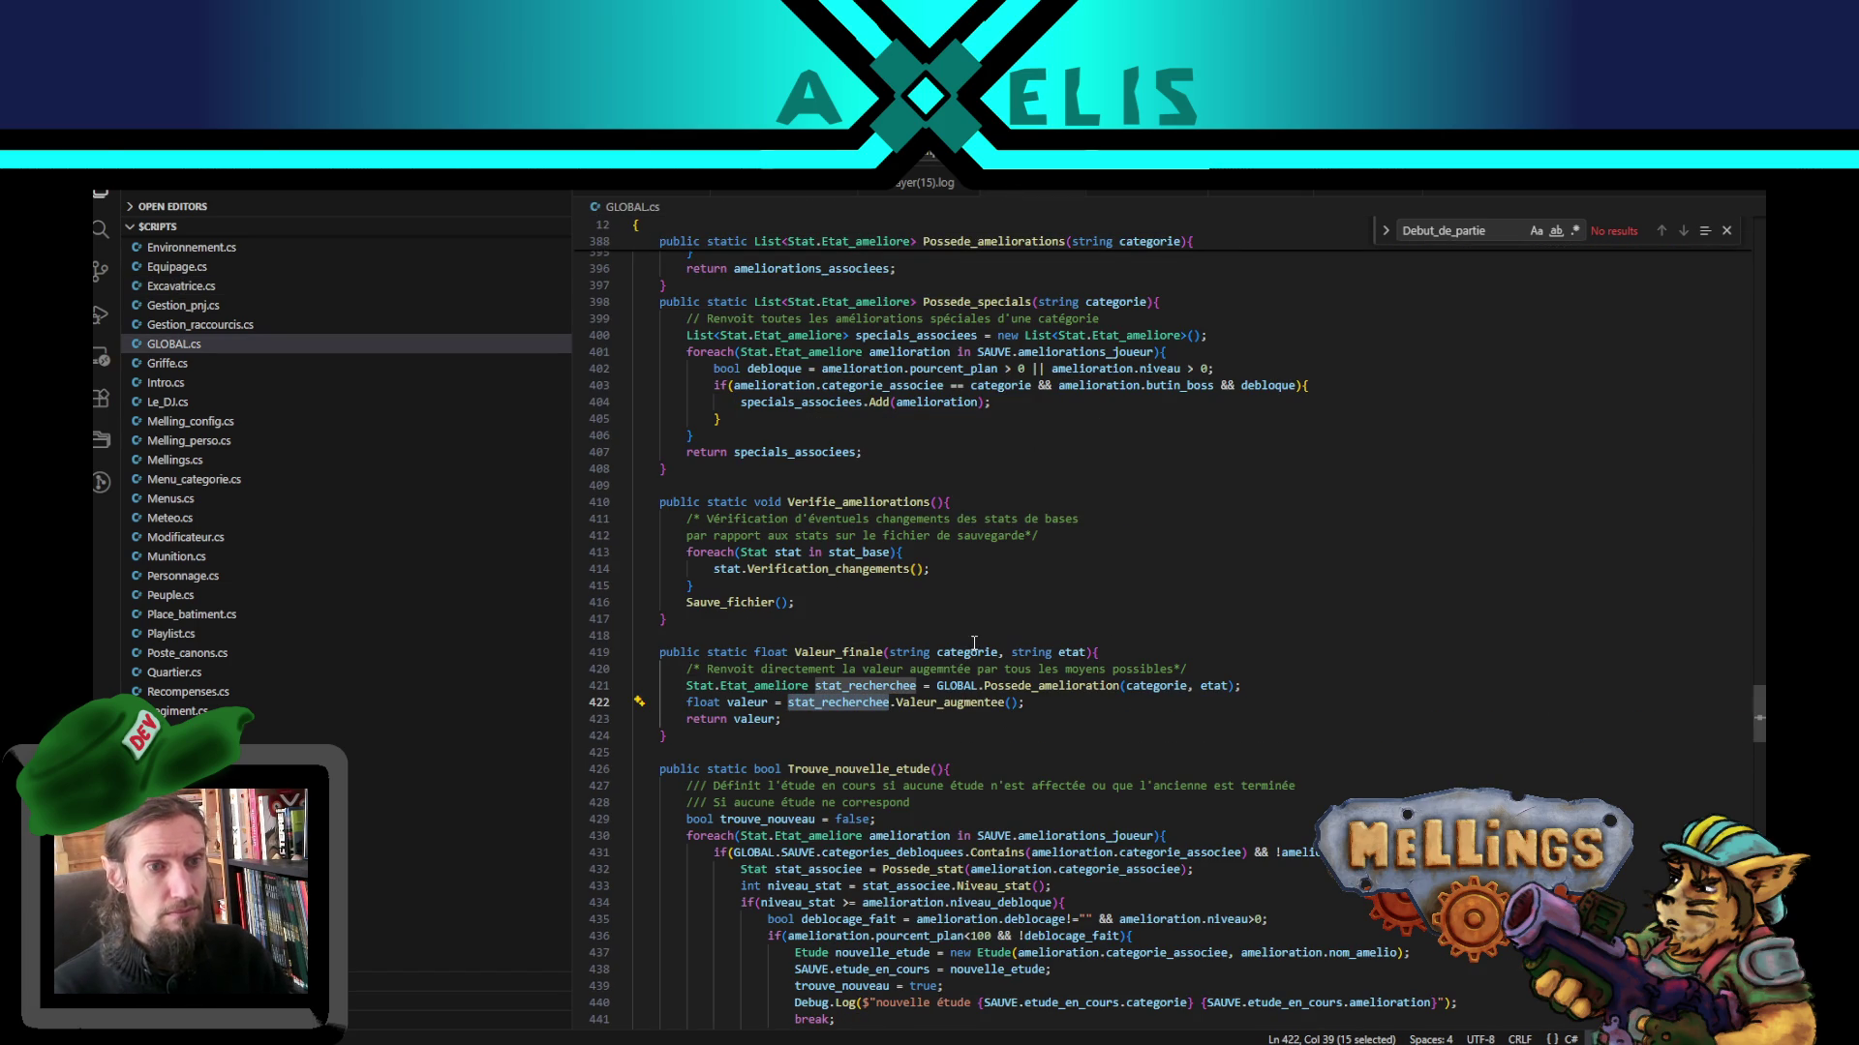
double_click(1494, 231)
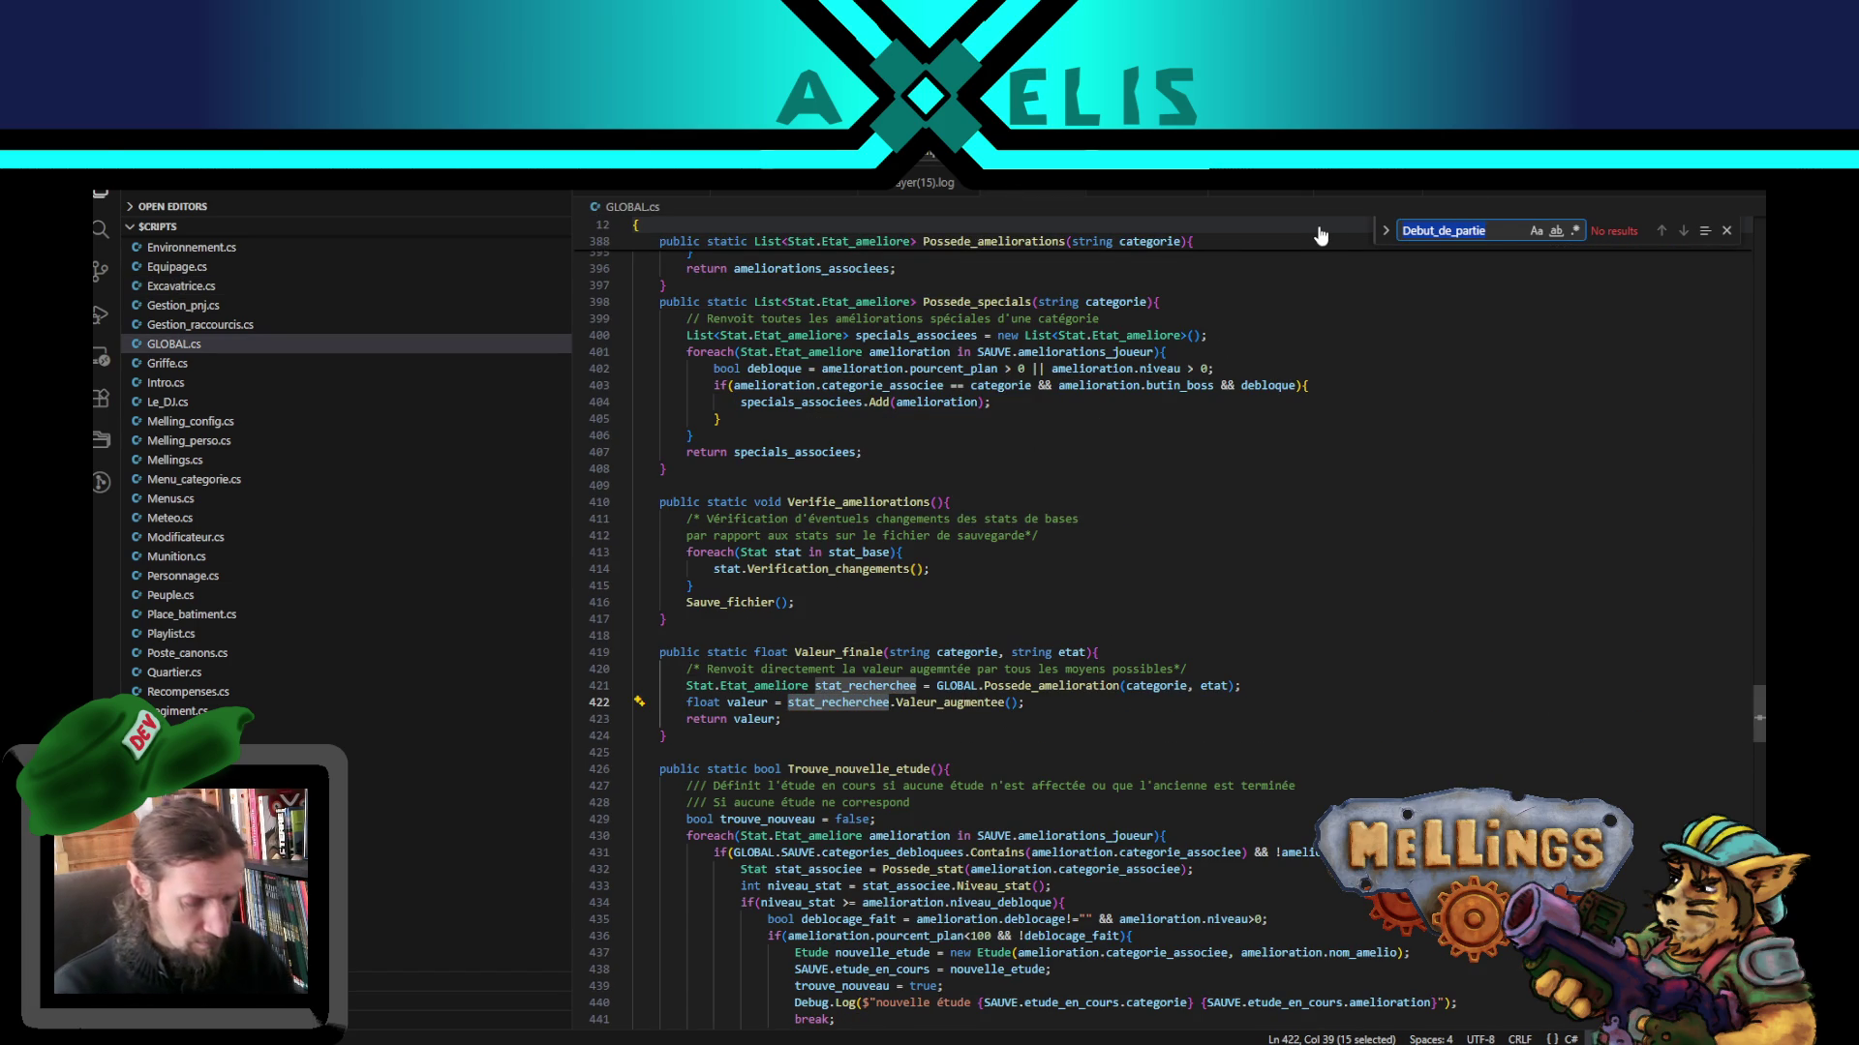
text(nouvelle_sauve)
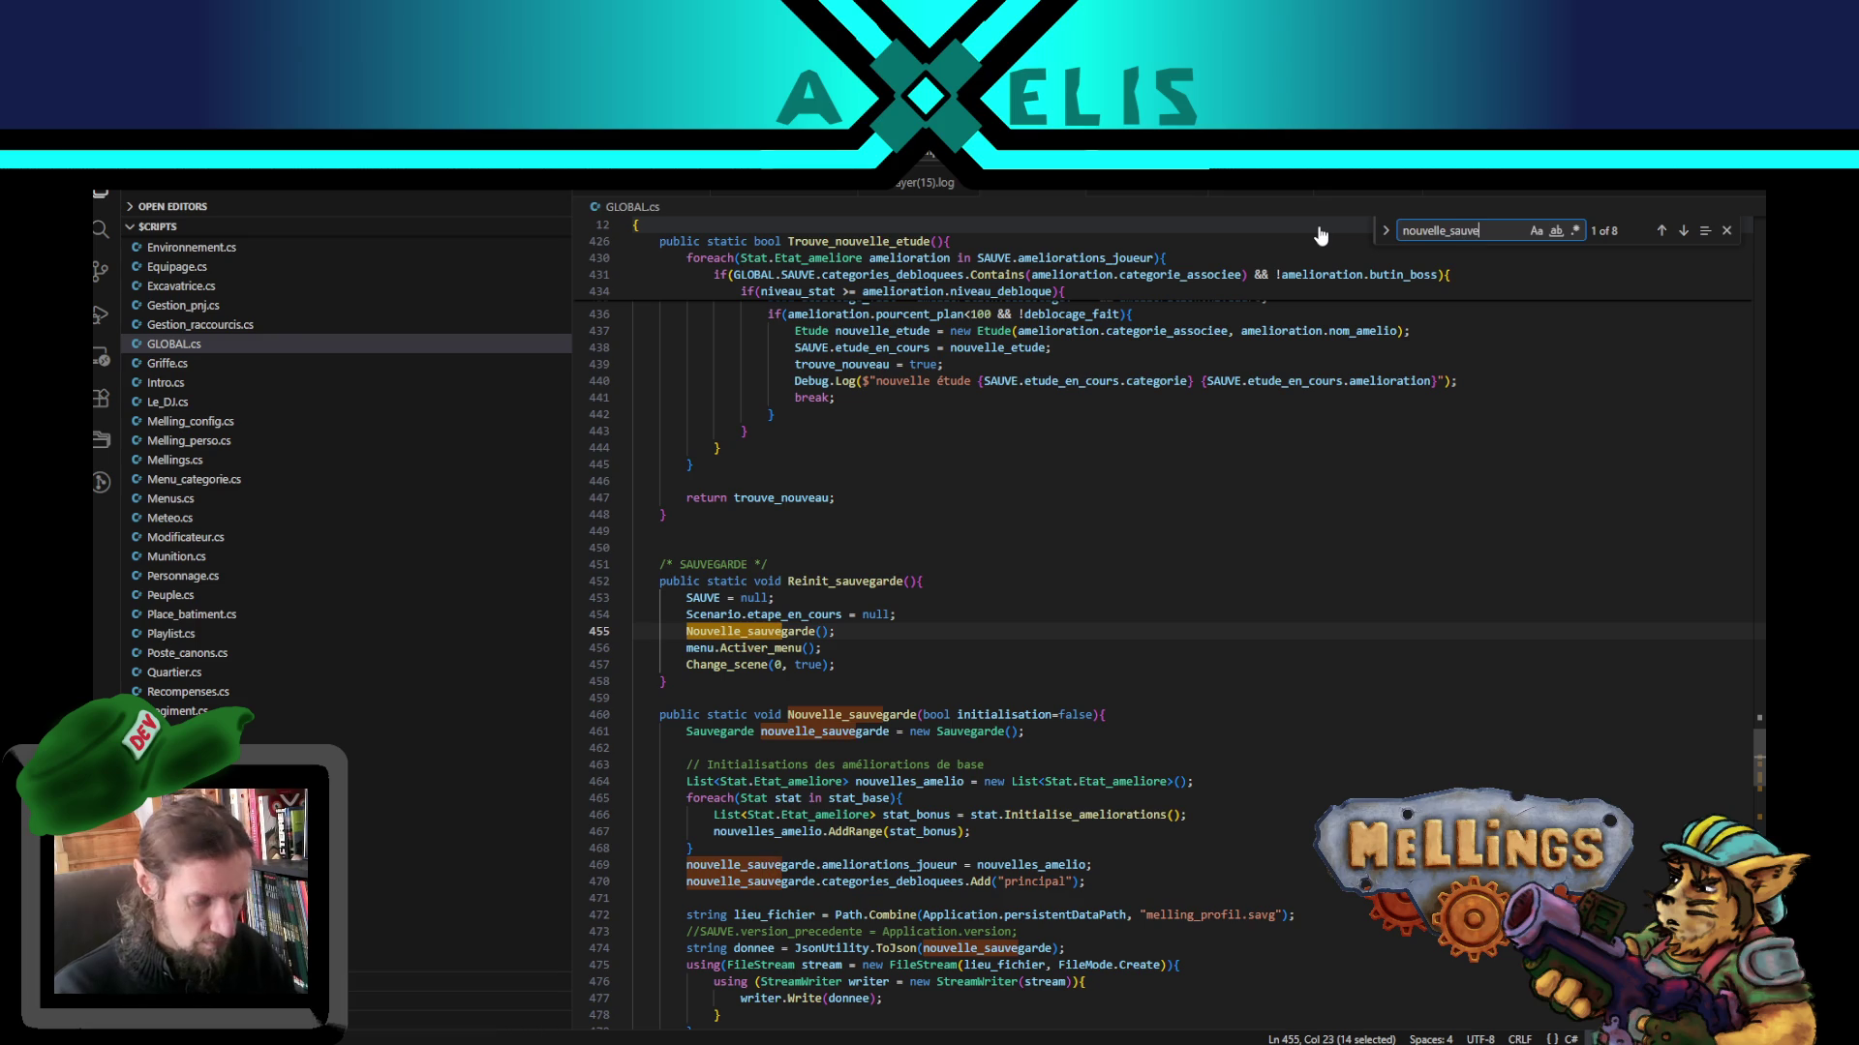
scroll(1002, 600, down, 5)
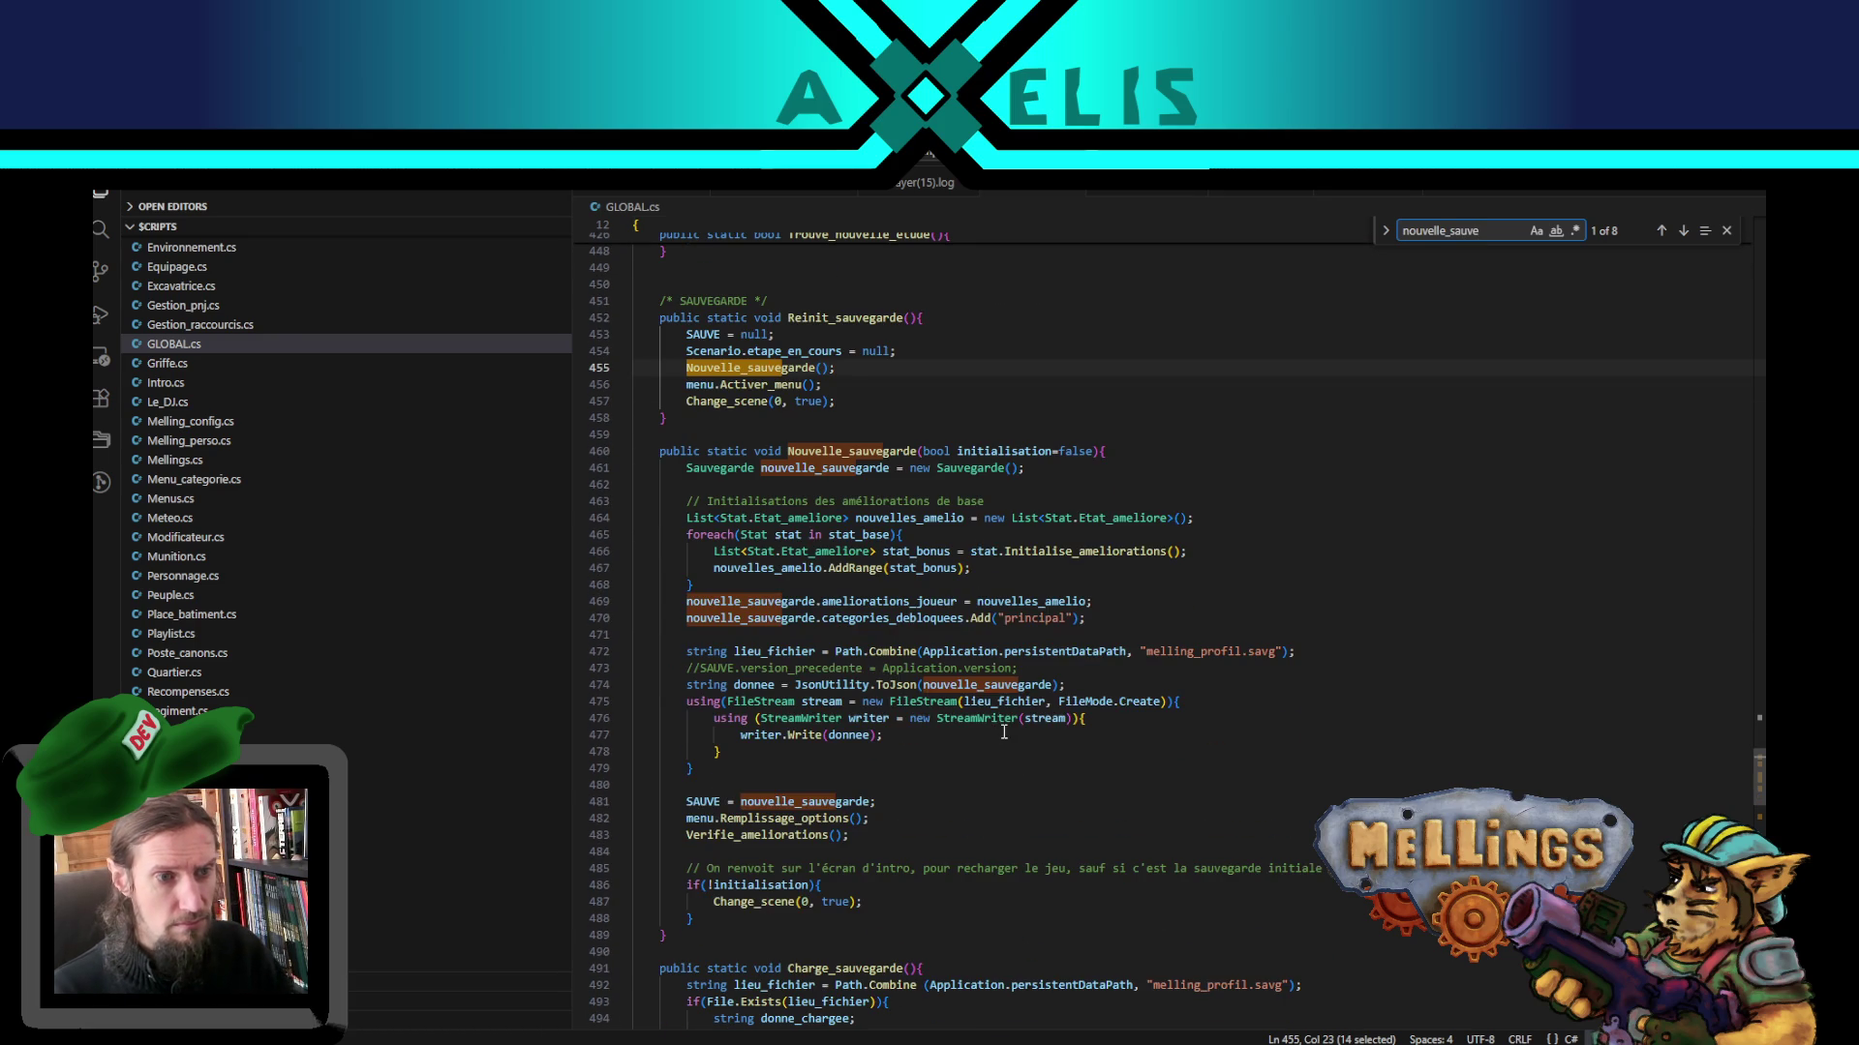
- Duplicate the principal-category line, change 'principal' to 're', then return to Unity
click(1037, 619)
key(shift+alt+Down)
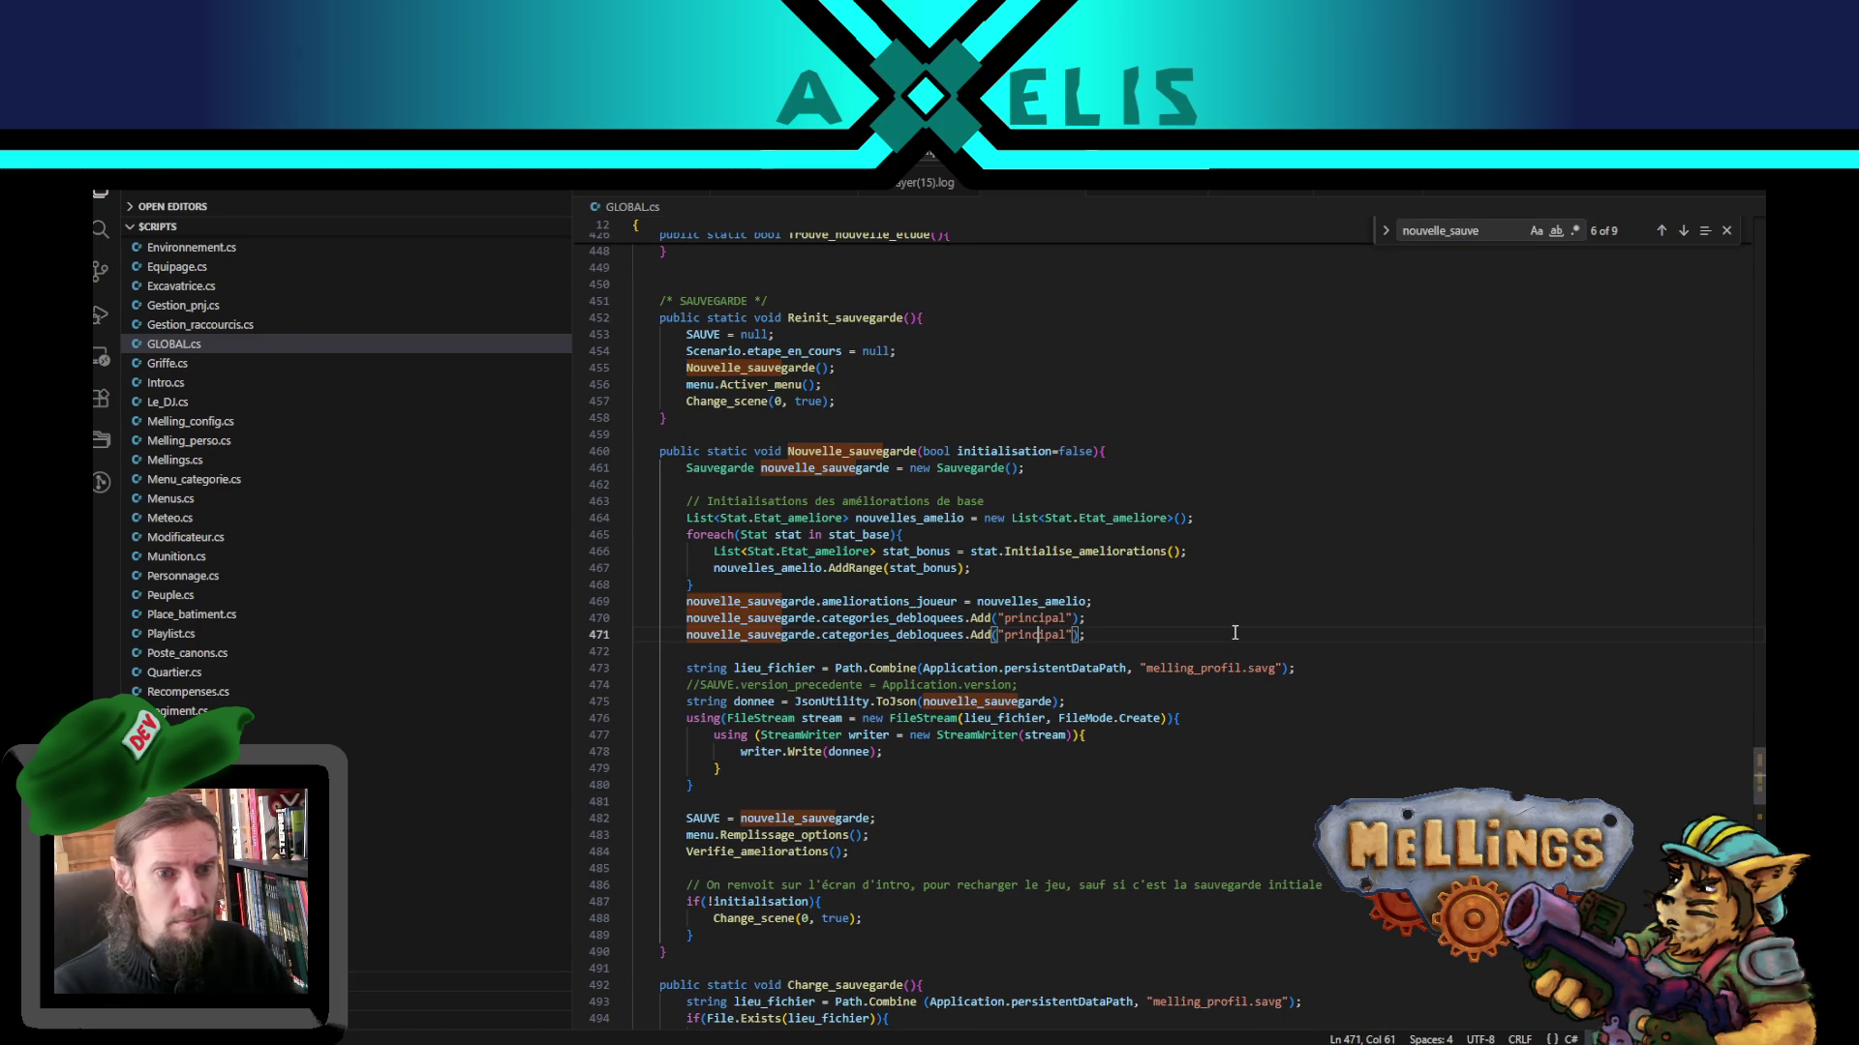
double_click(1036, 634)
text(recherche)
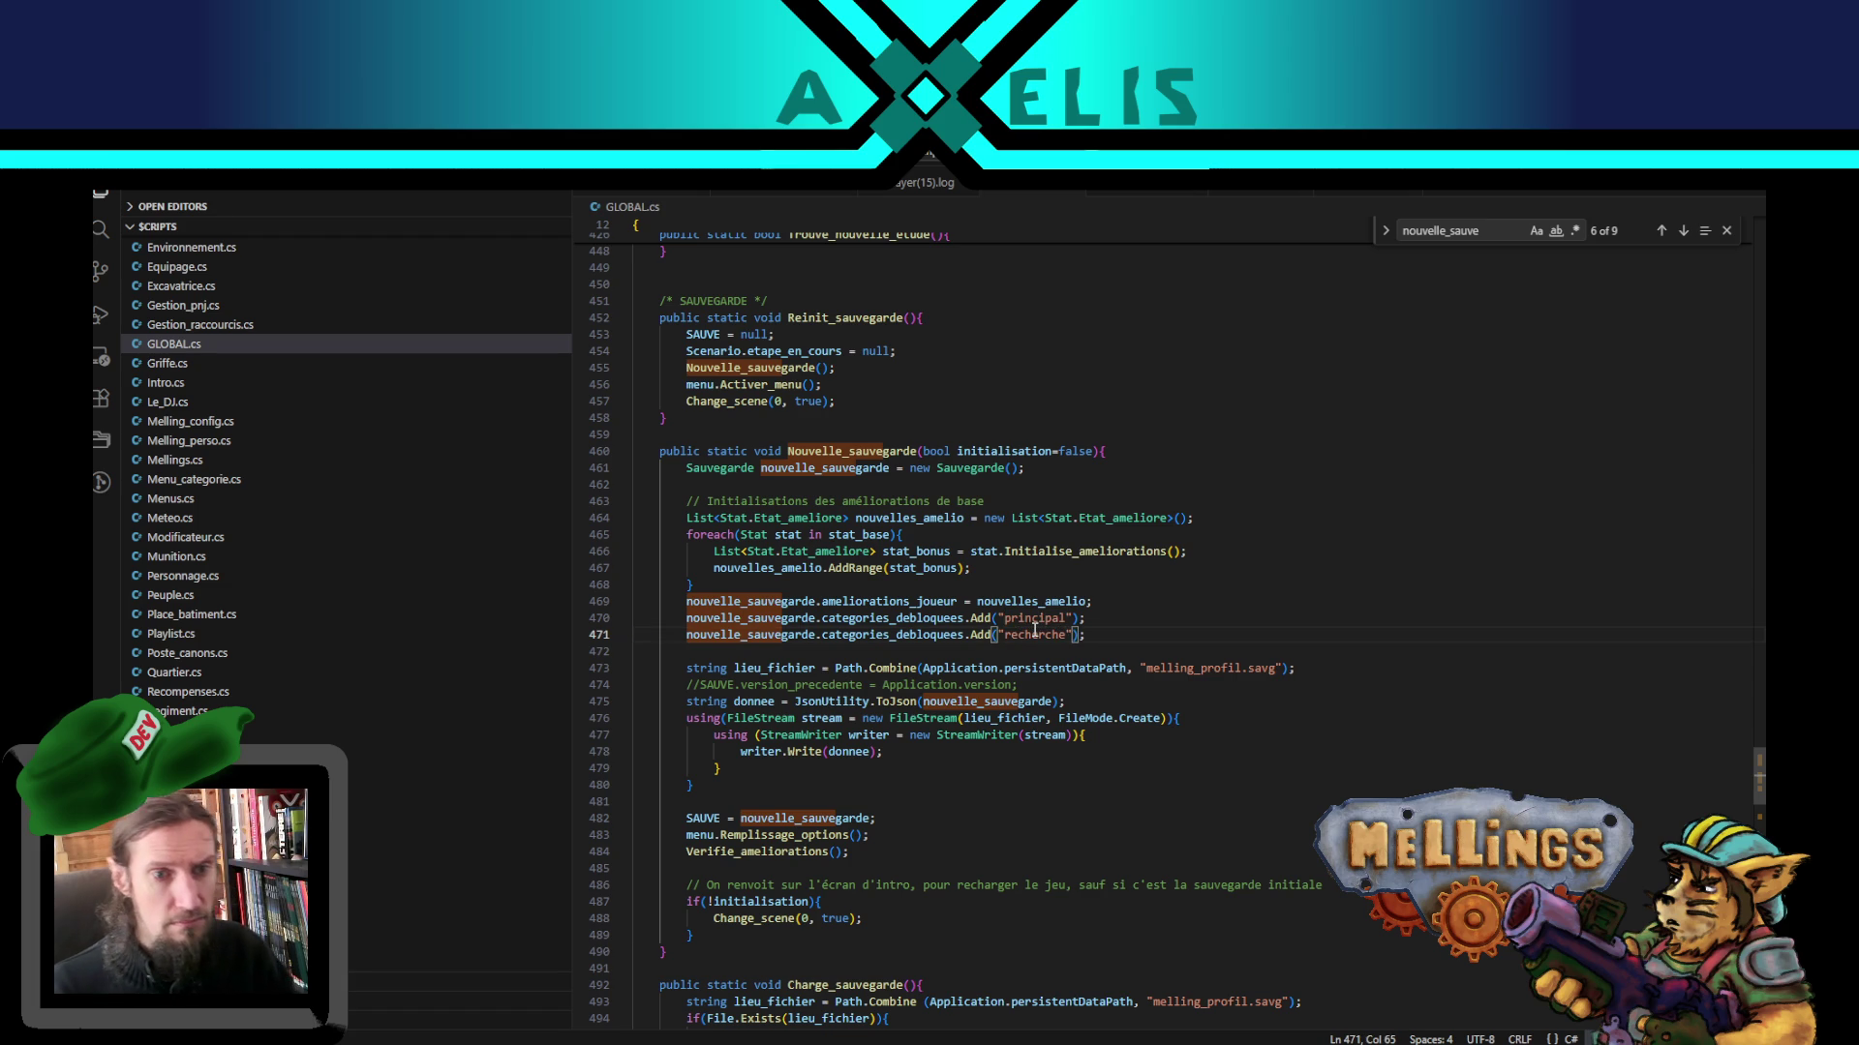
key(alt+Tab)
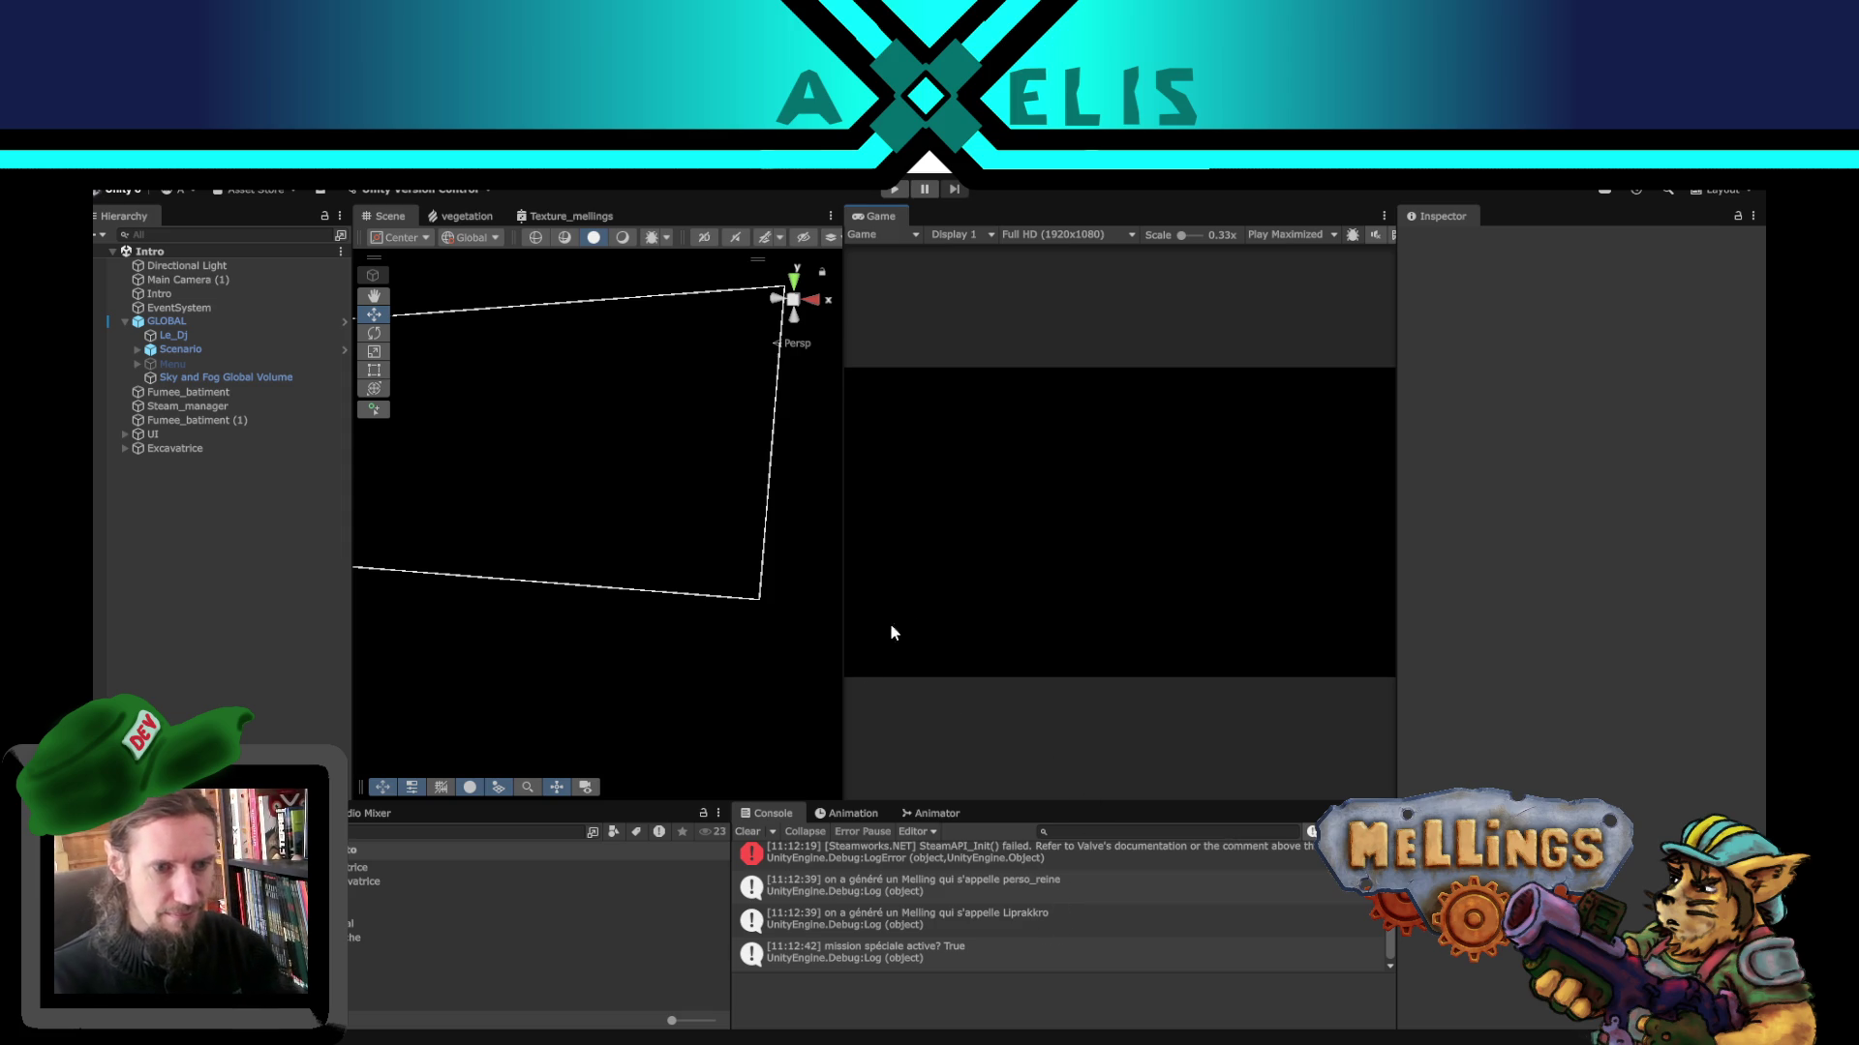
- Play, reset the save to oui from the Escape pause book's Options, choose French
click(896, 191)
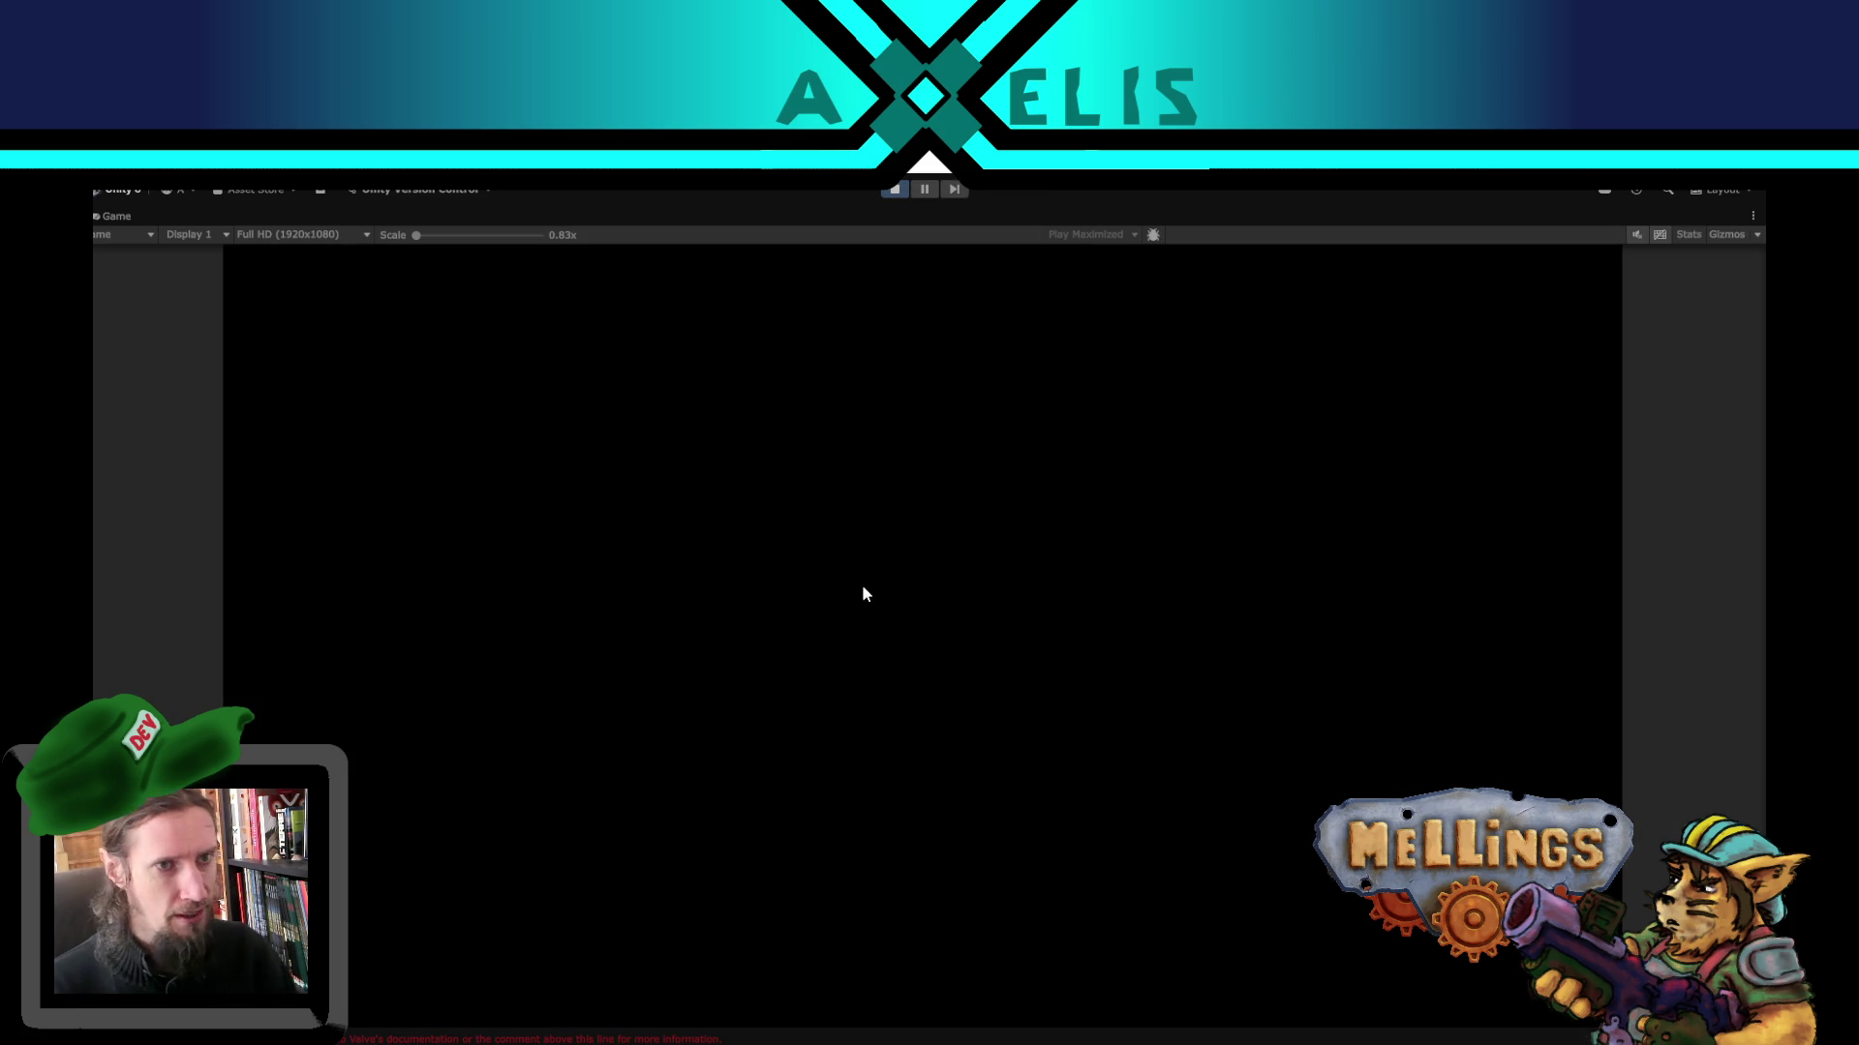
key(Escape)
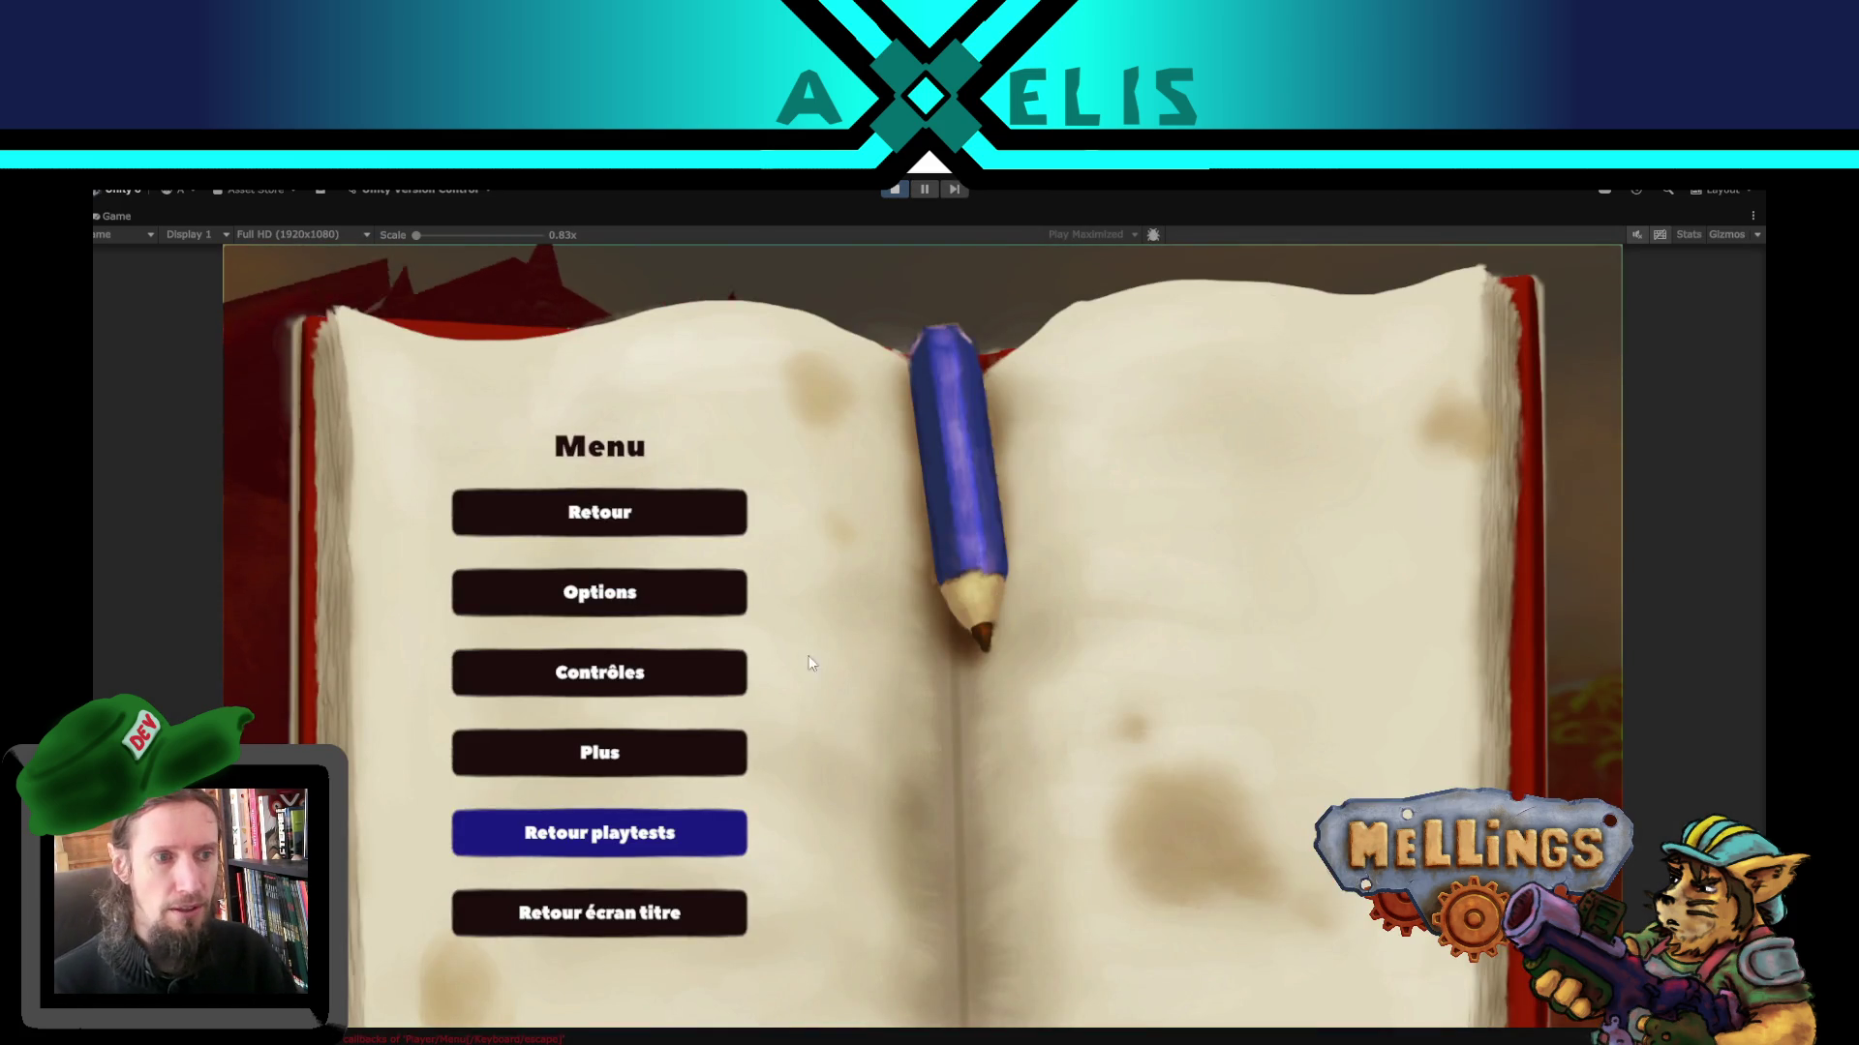
click(639, 596)
click(1259, 765)
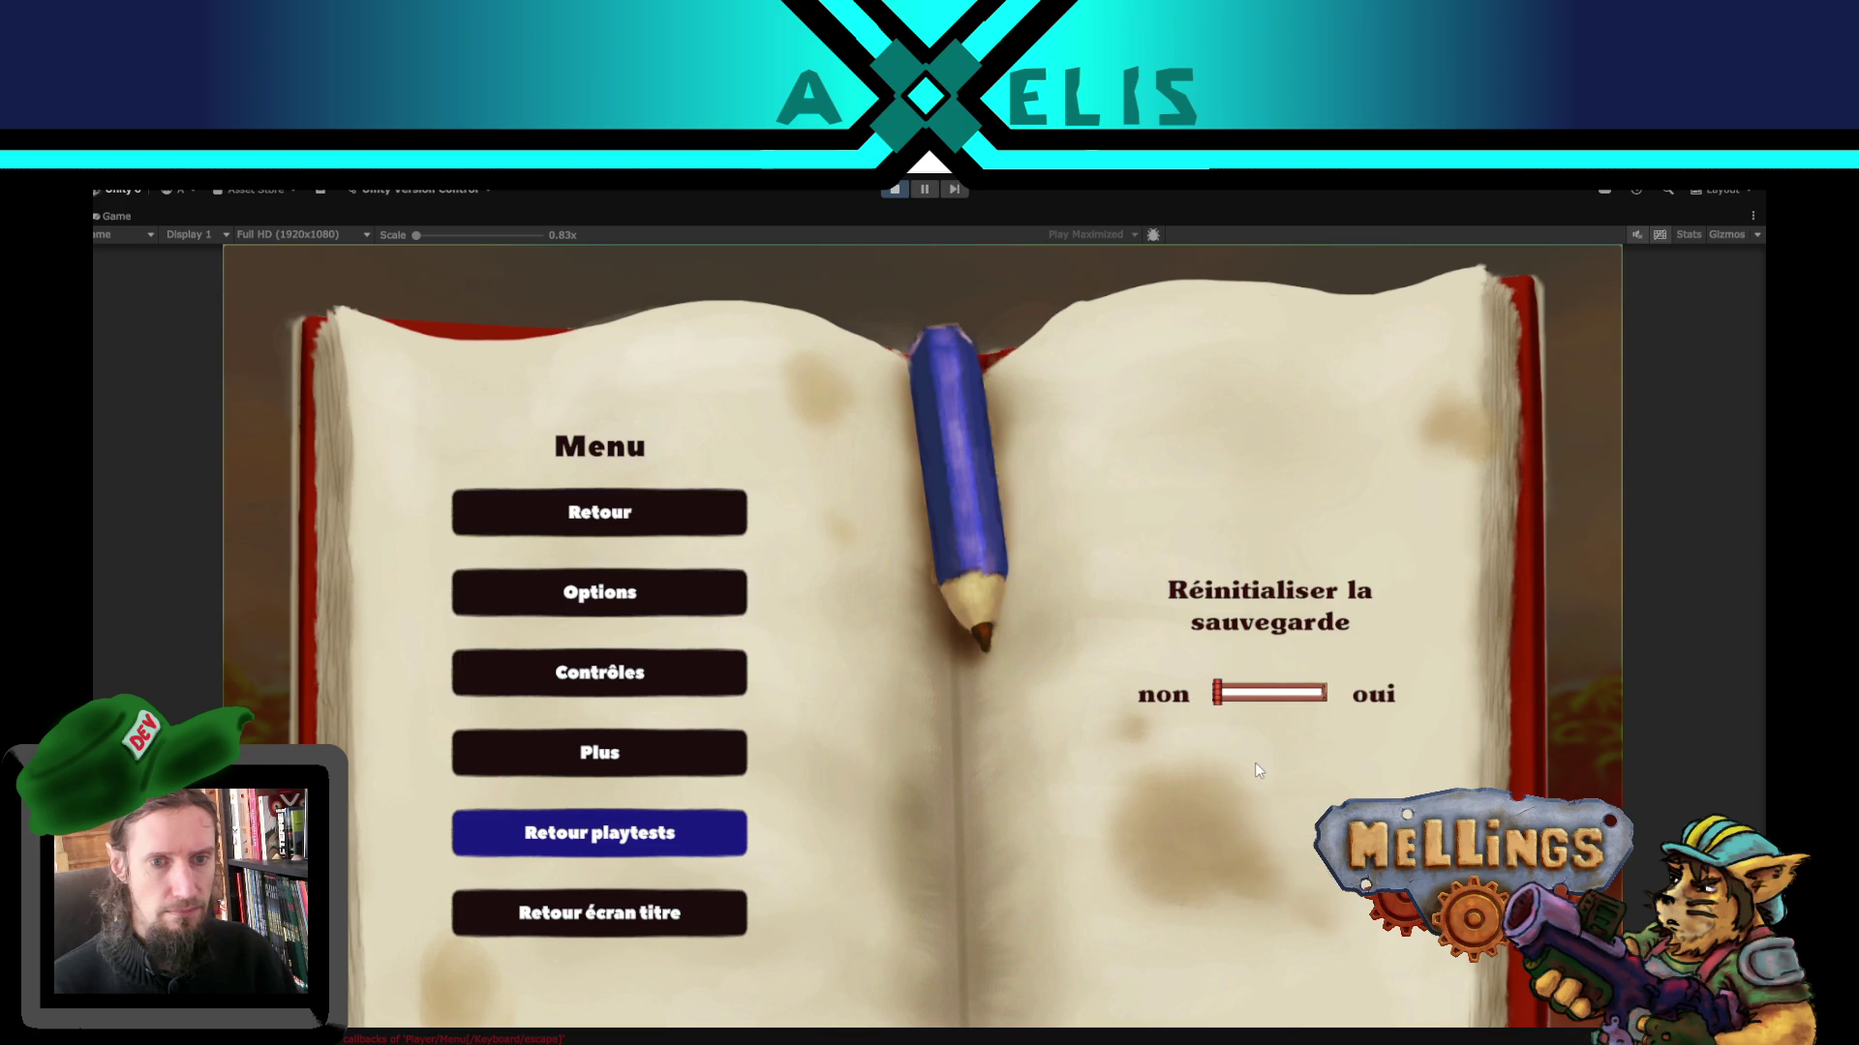
drag(1217, 704, 1345, 706)
click(1261, 717)
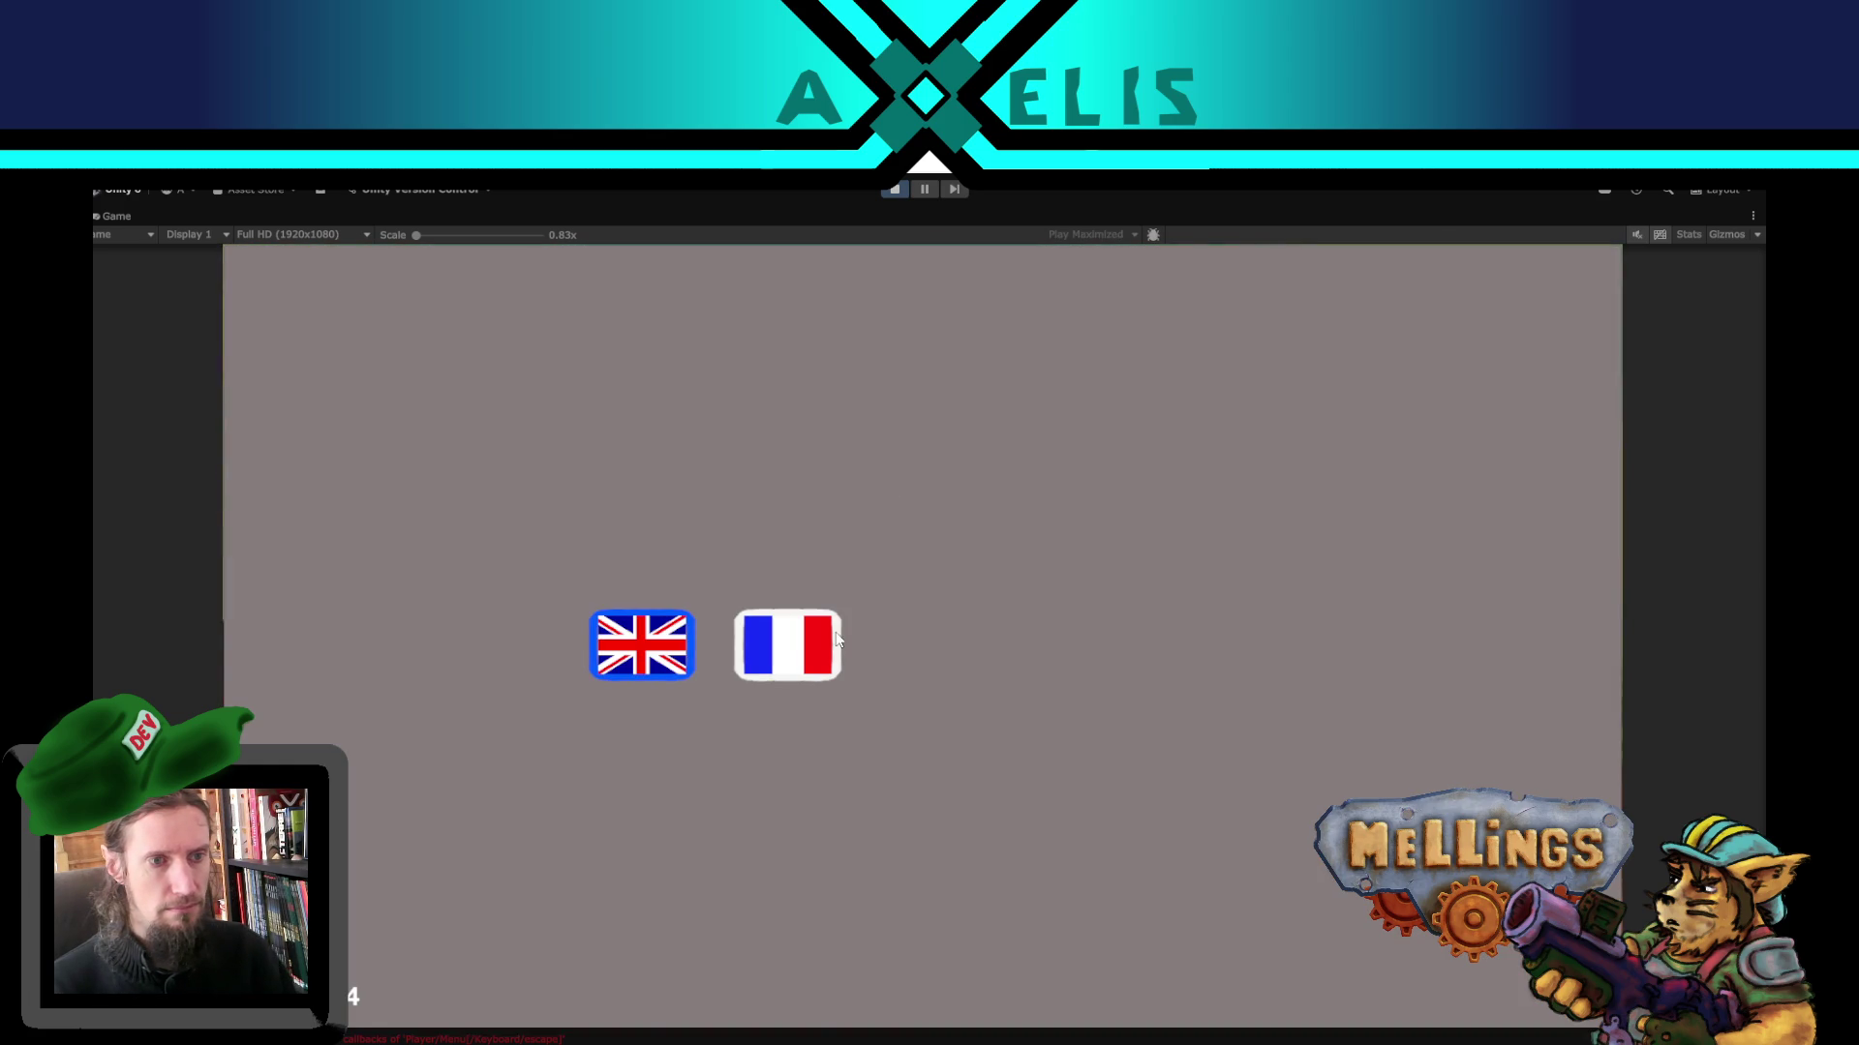
click(788, 645)
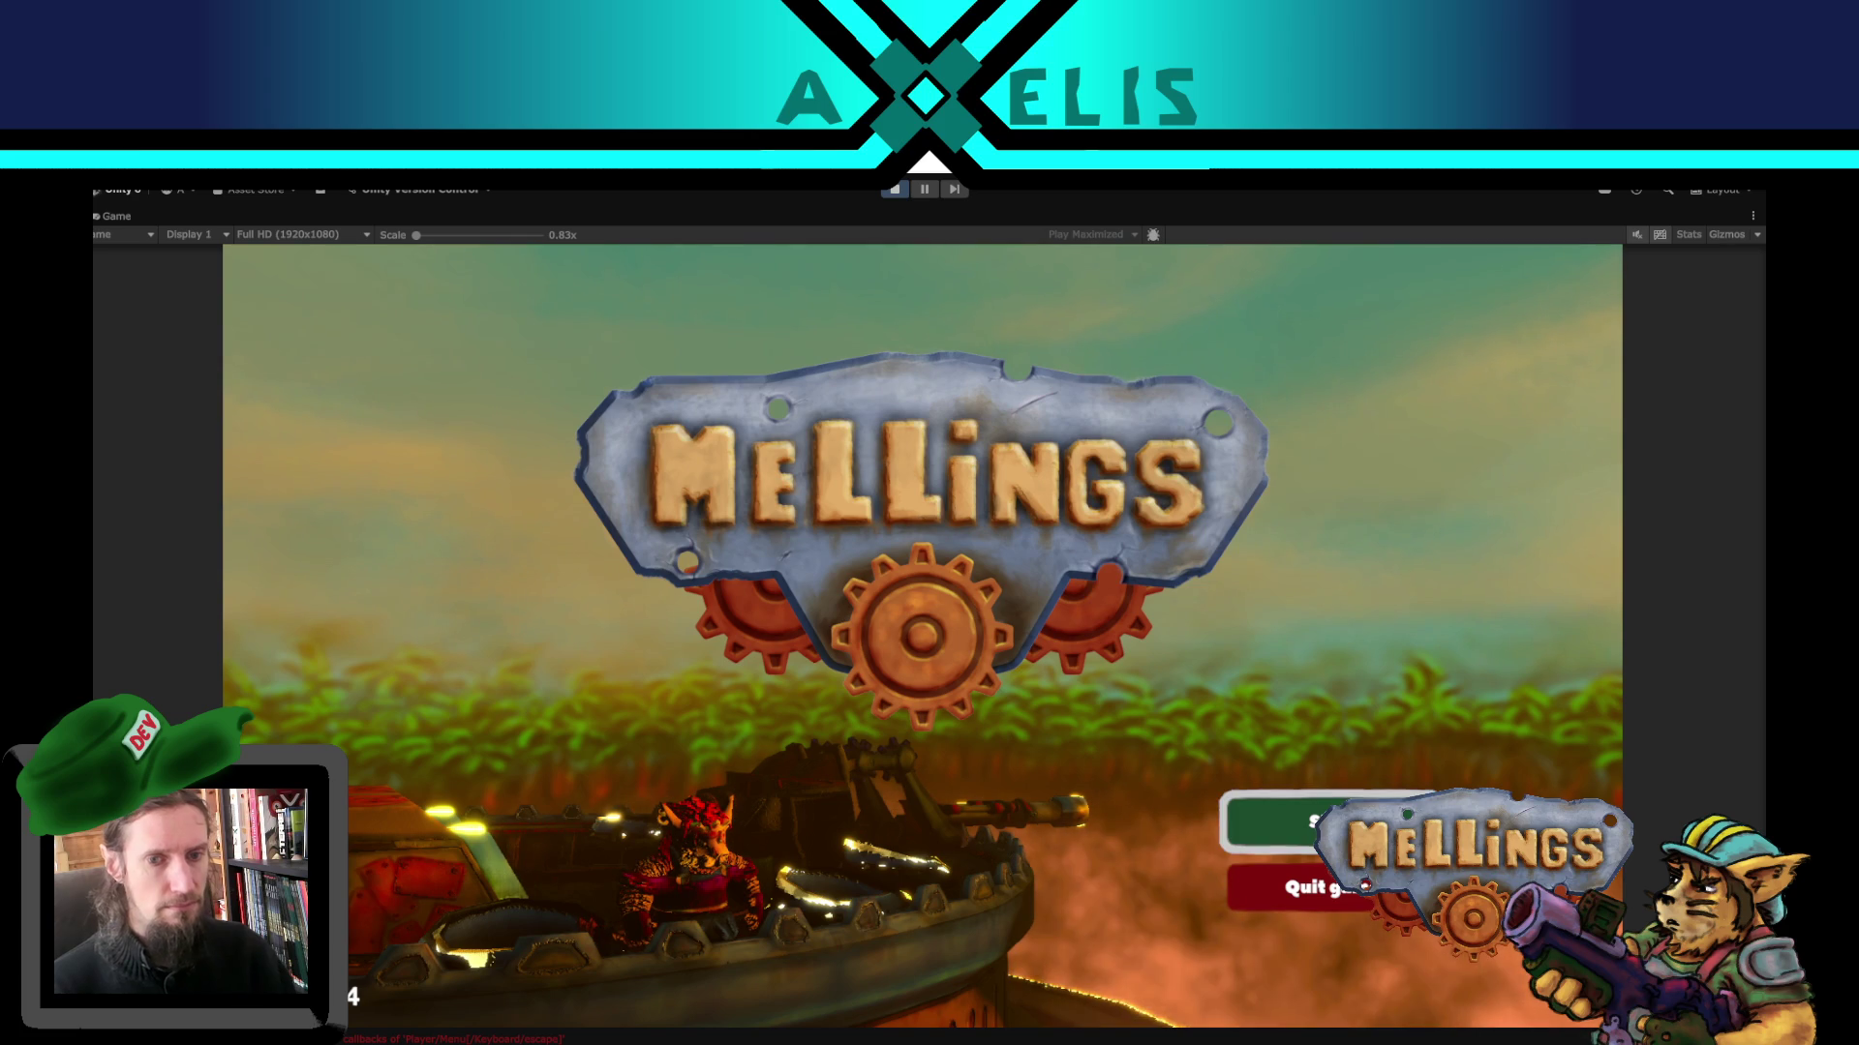
key(Return)
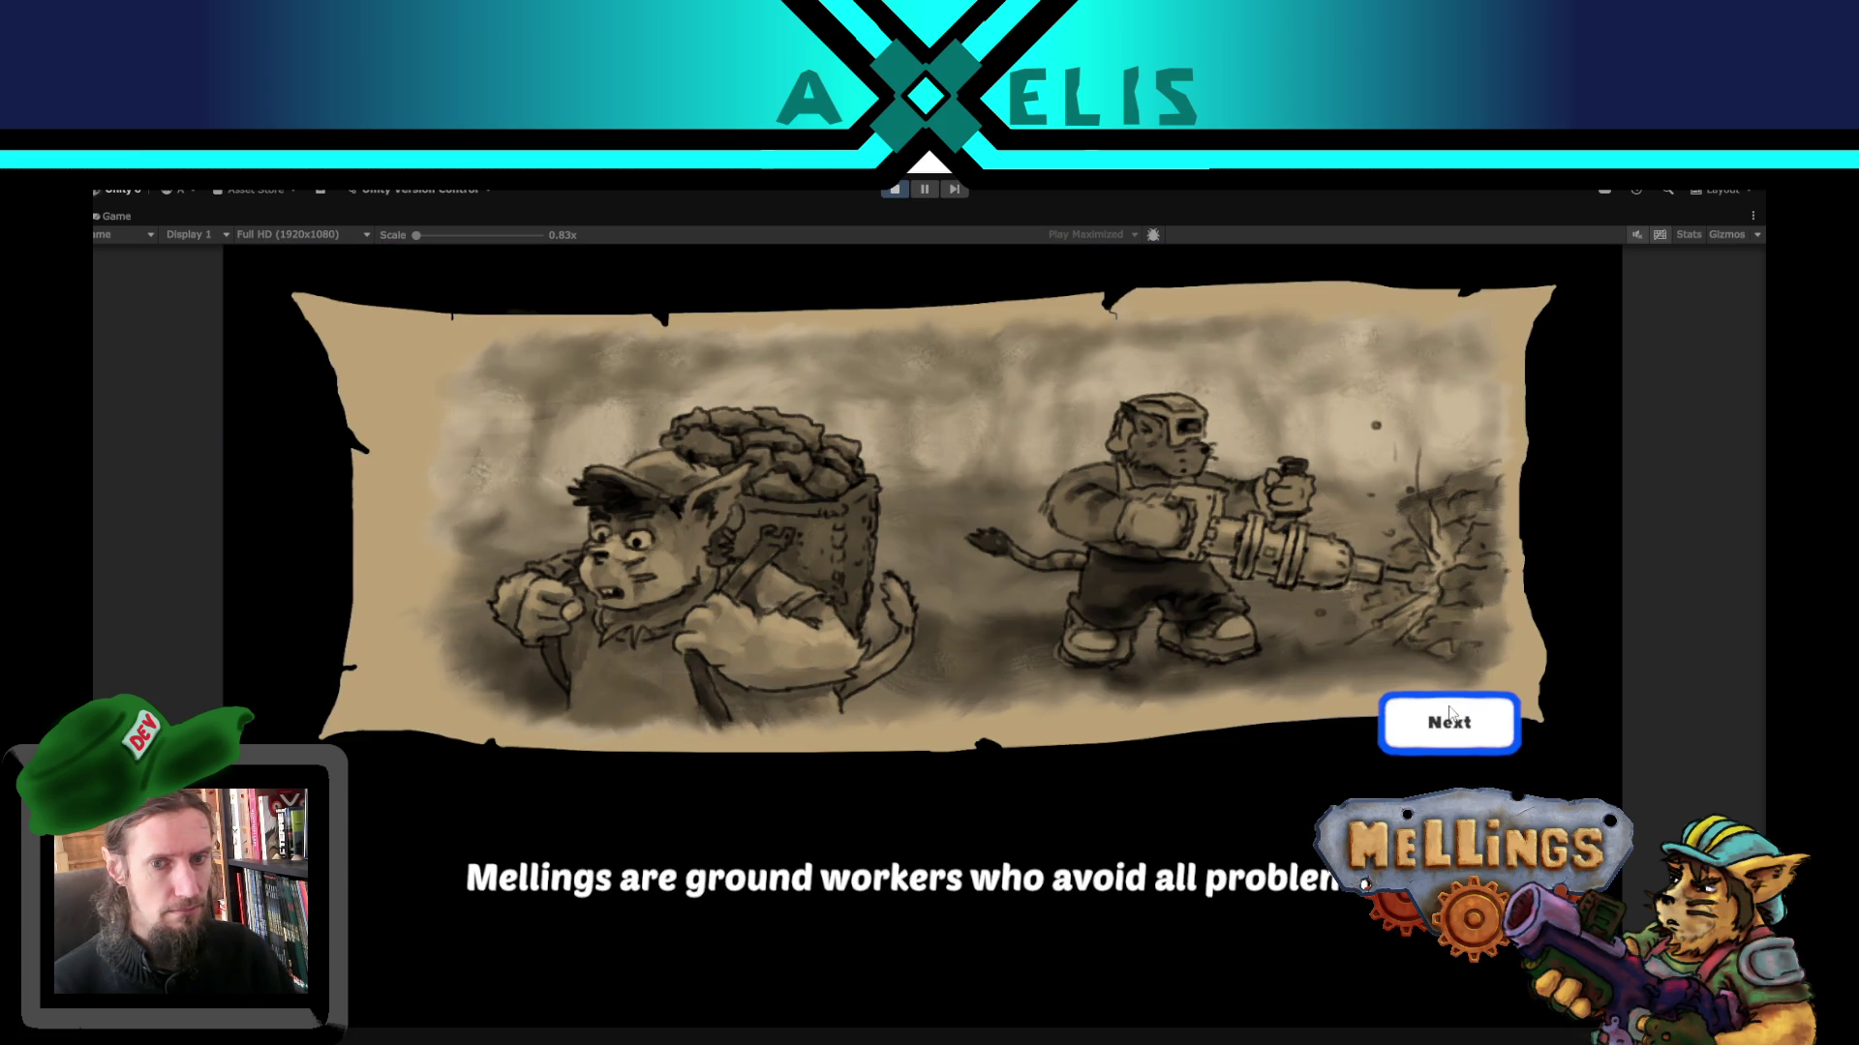
- Advance the intro panel and Kriskasstou dialogue, then dismiss the Main cannon tutorial
click(1449, 718)
click(1449, 718)
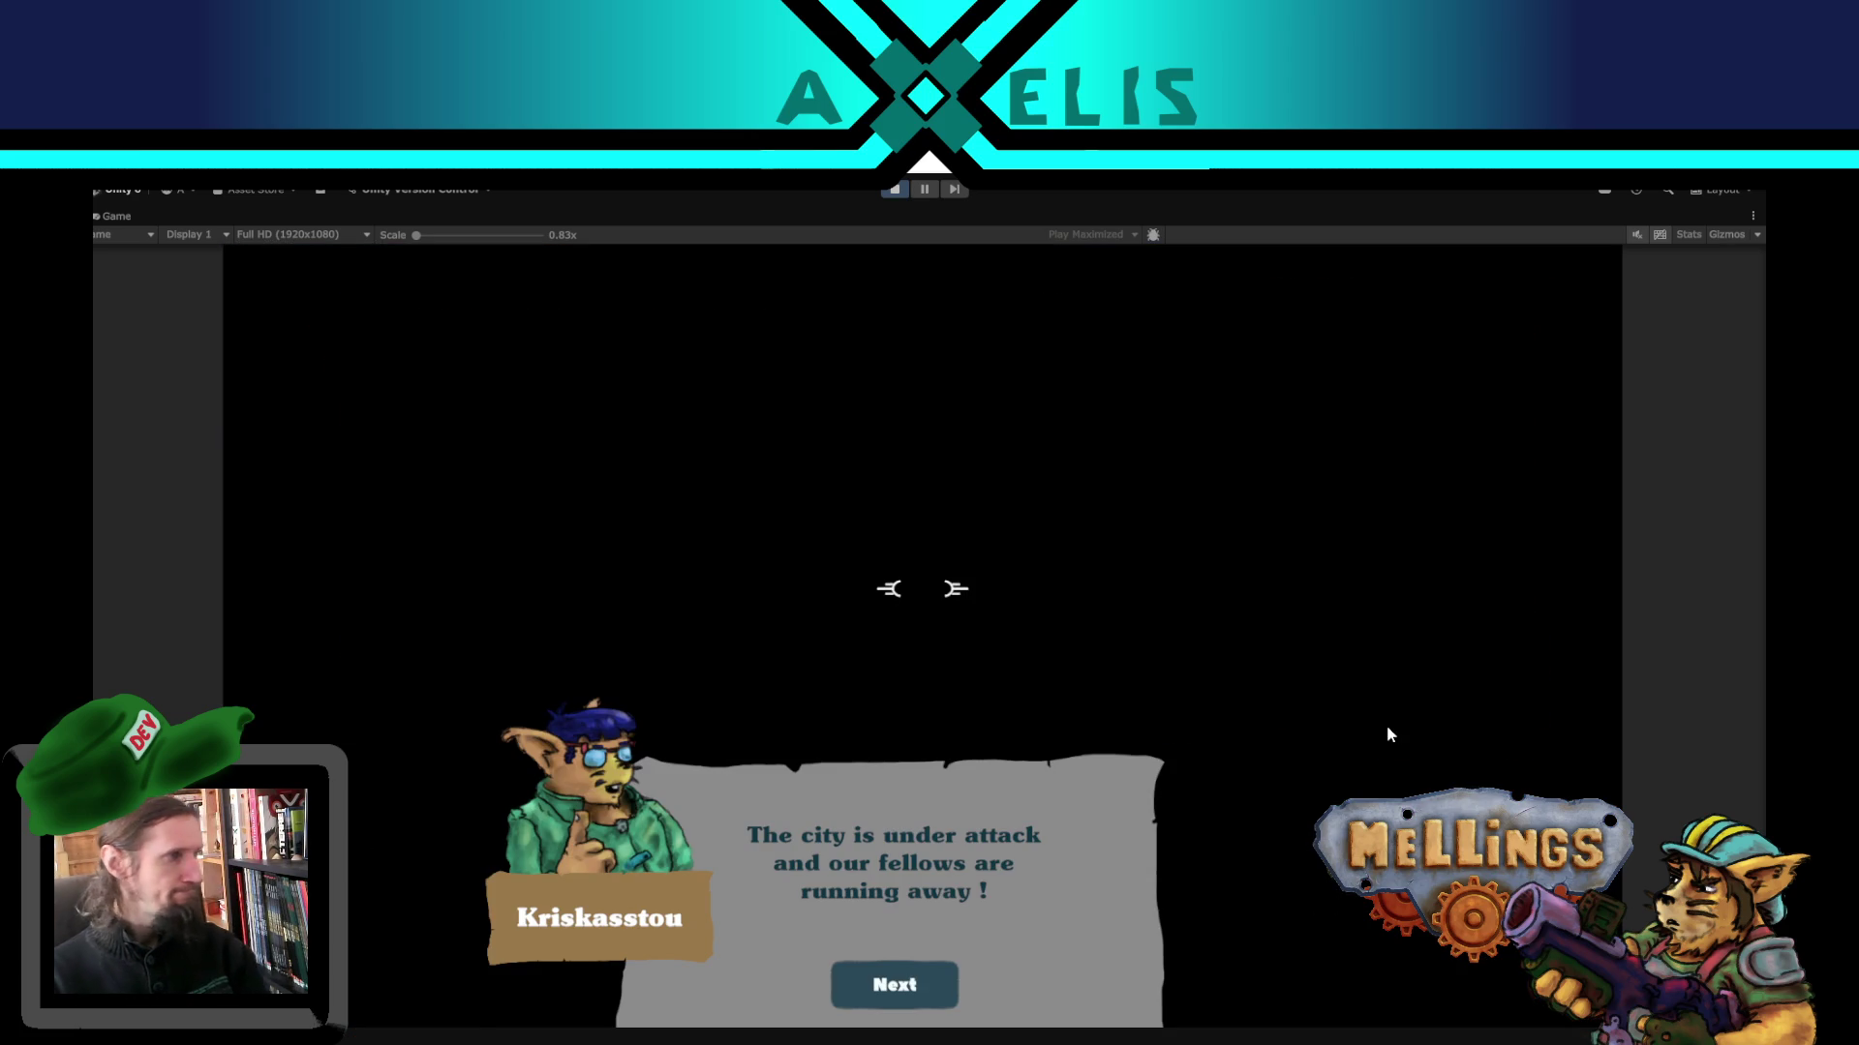
click(947, 973)
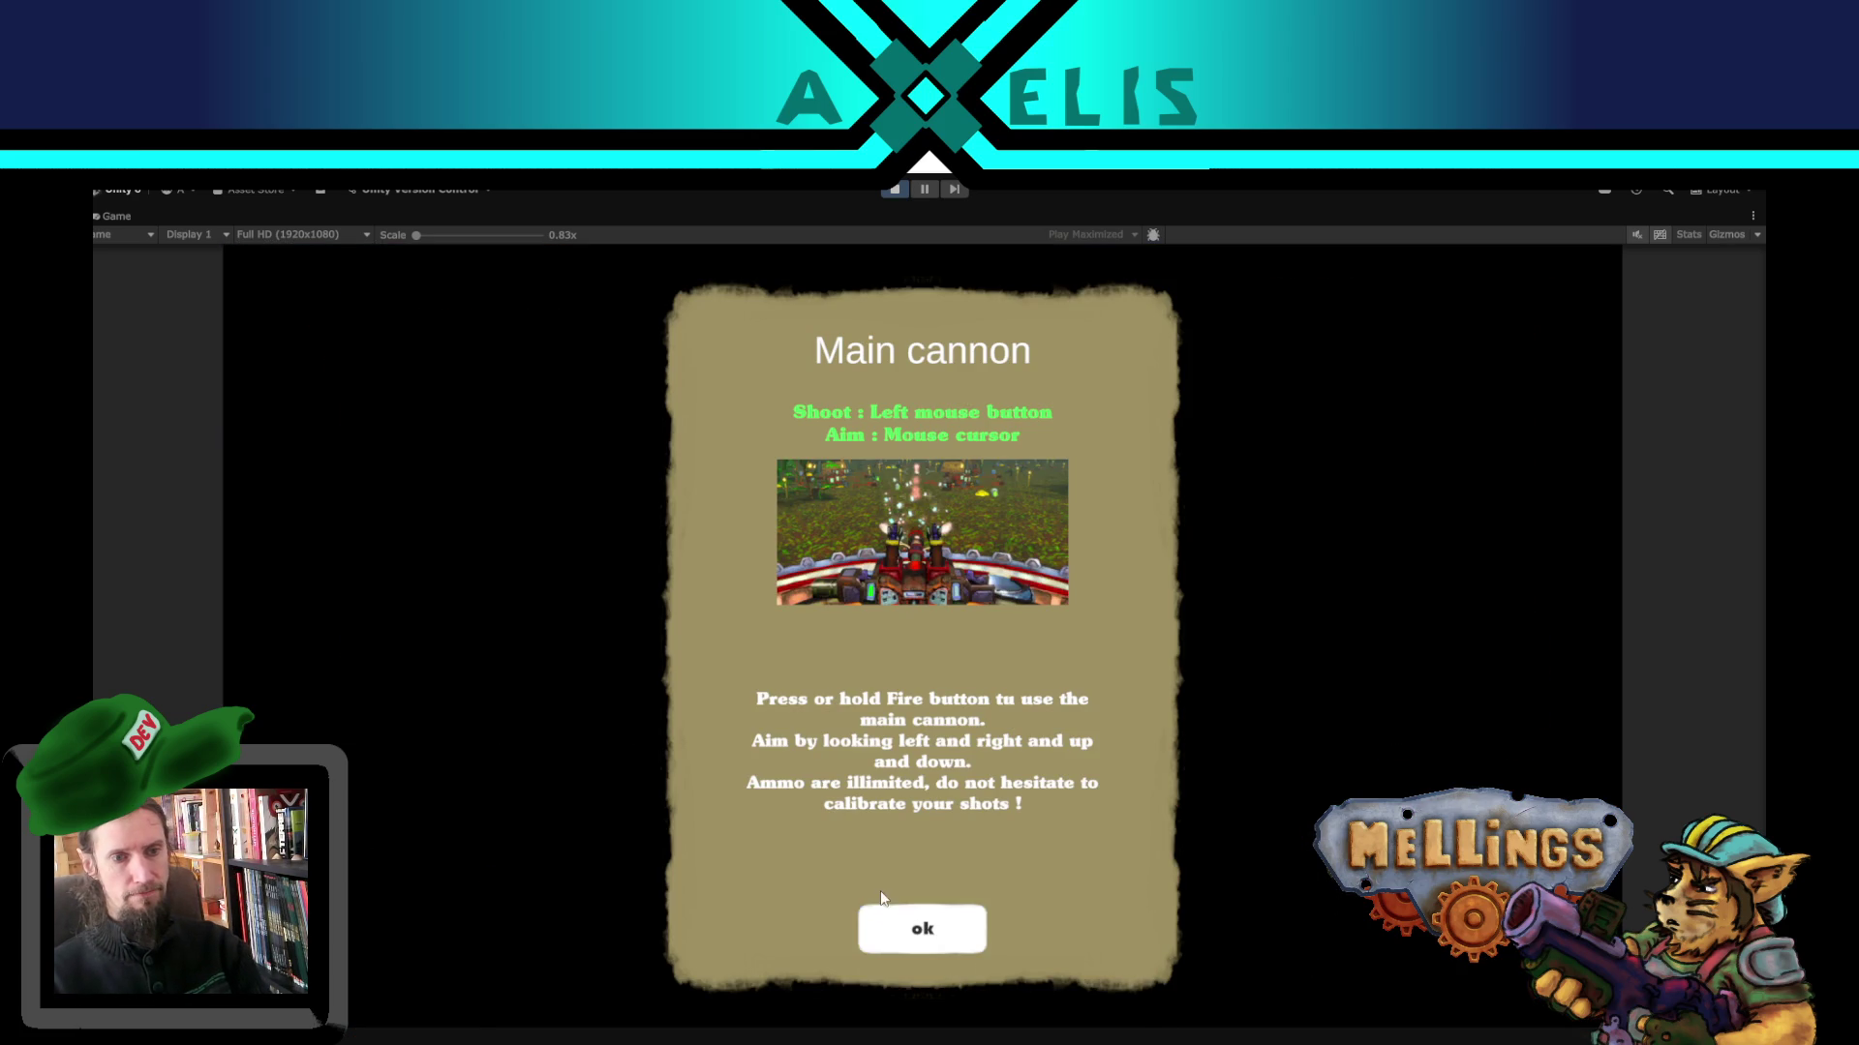
click(909, 928)
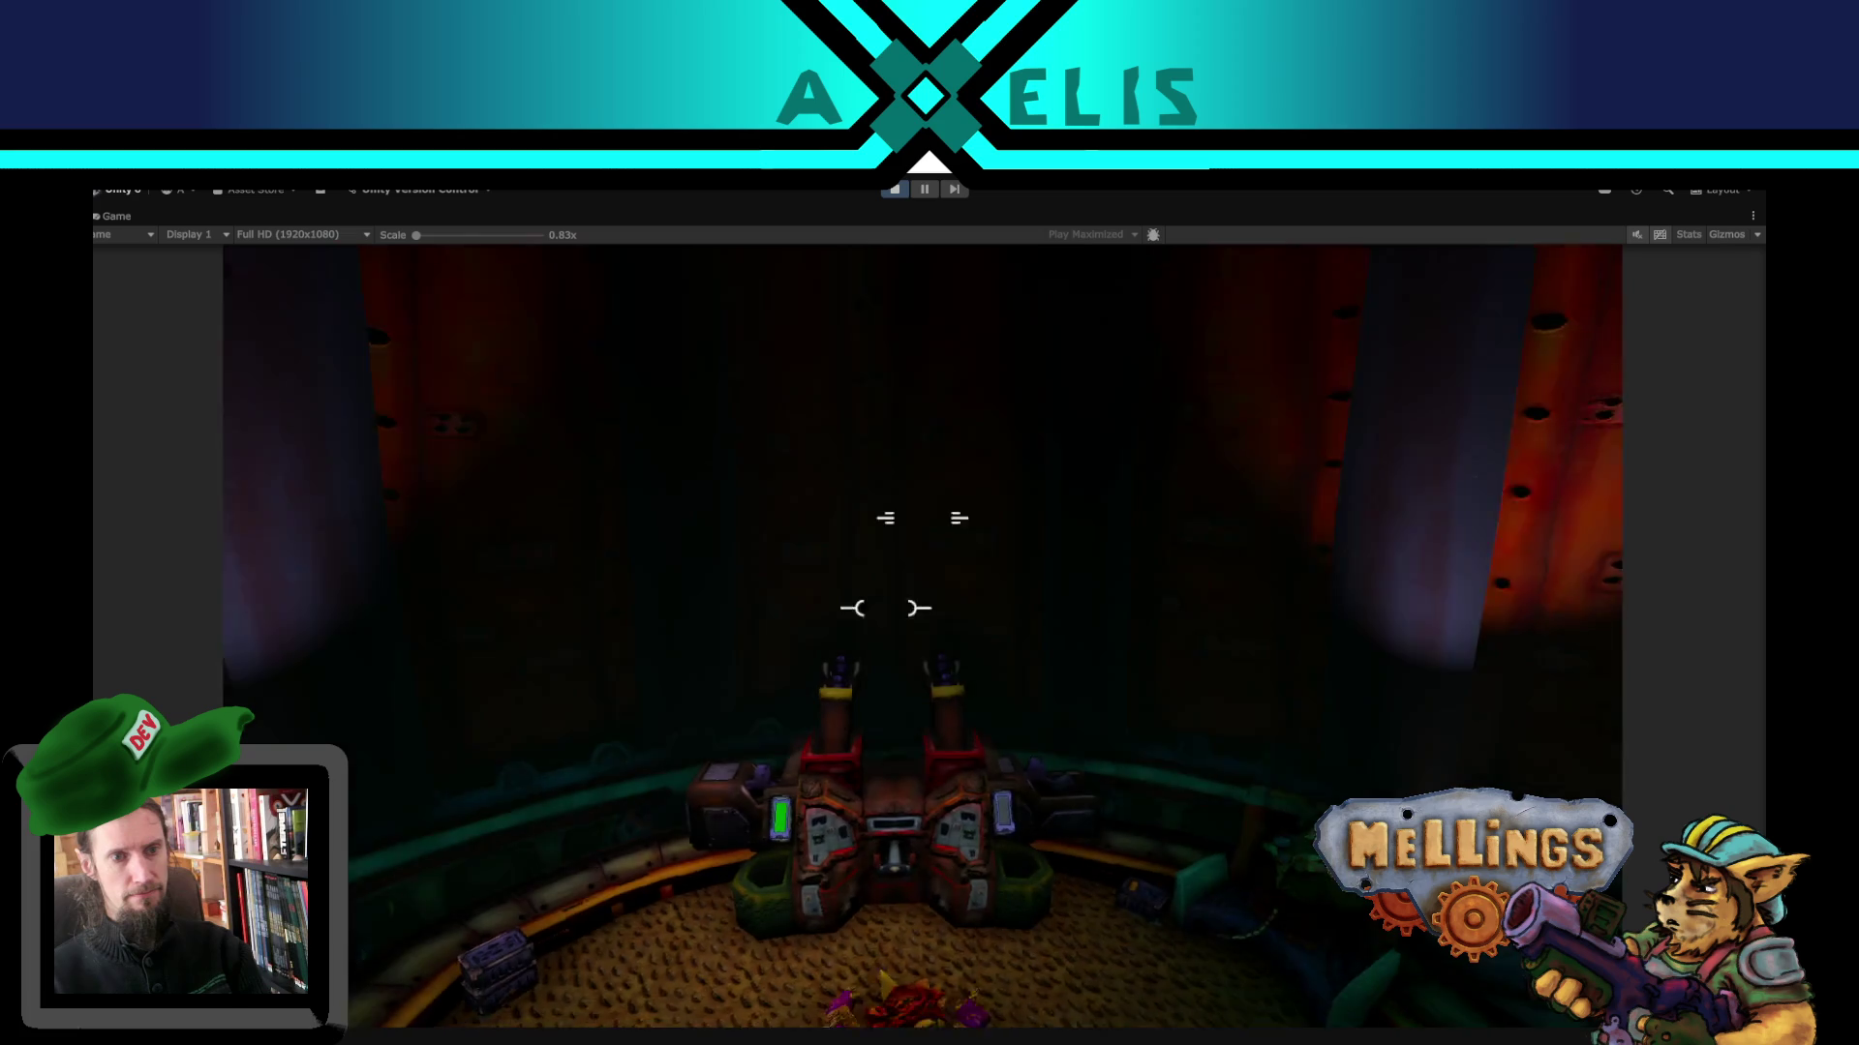
- Aim the cannon with A/S/D and fire to shoot down the flying enemy and army
key(a)
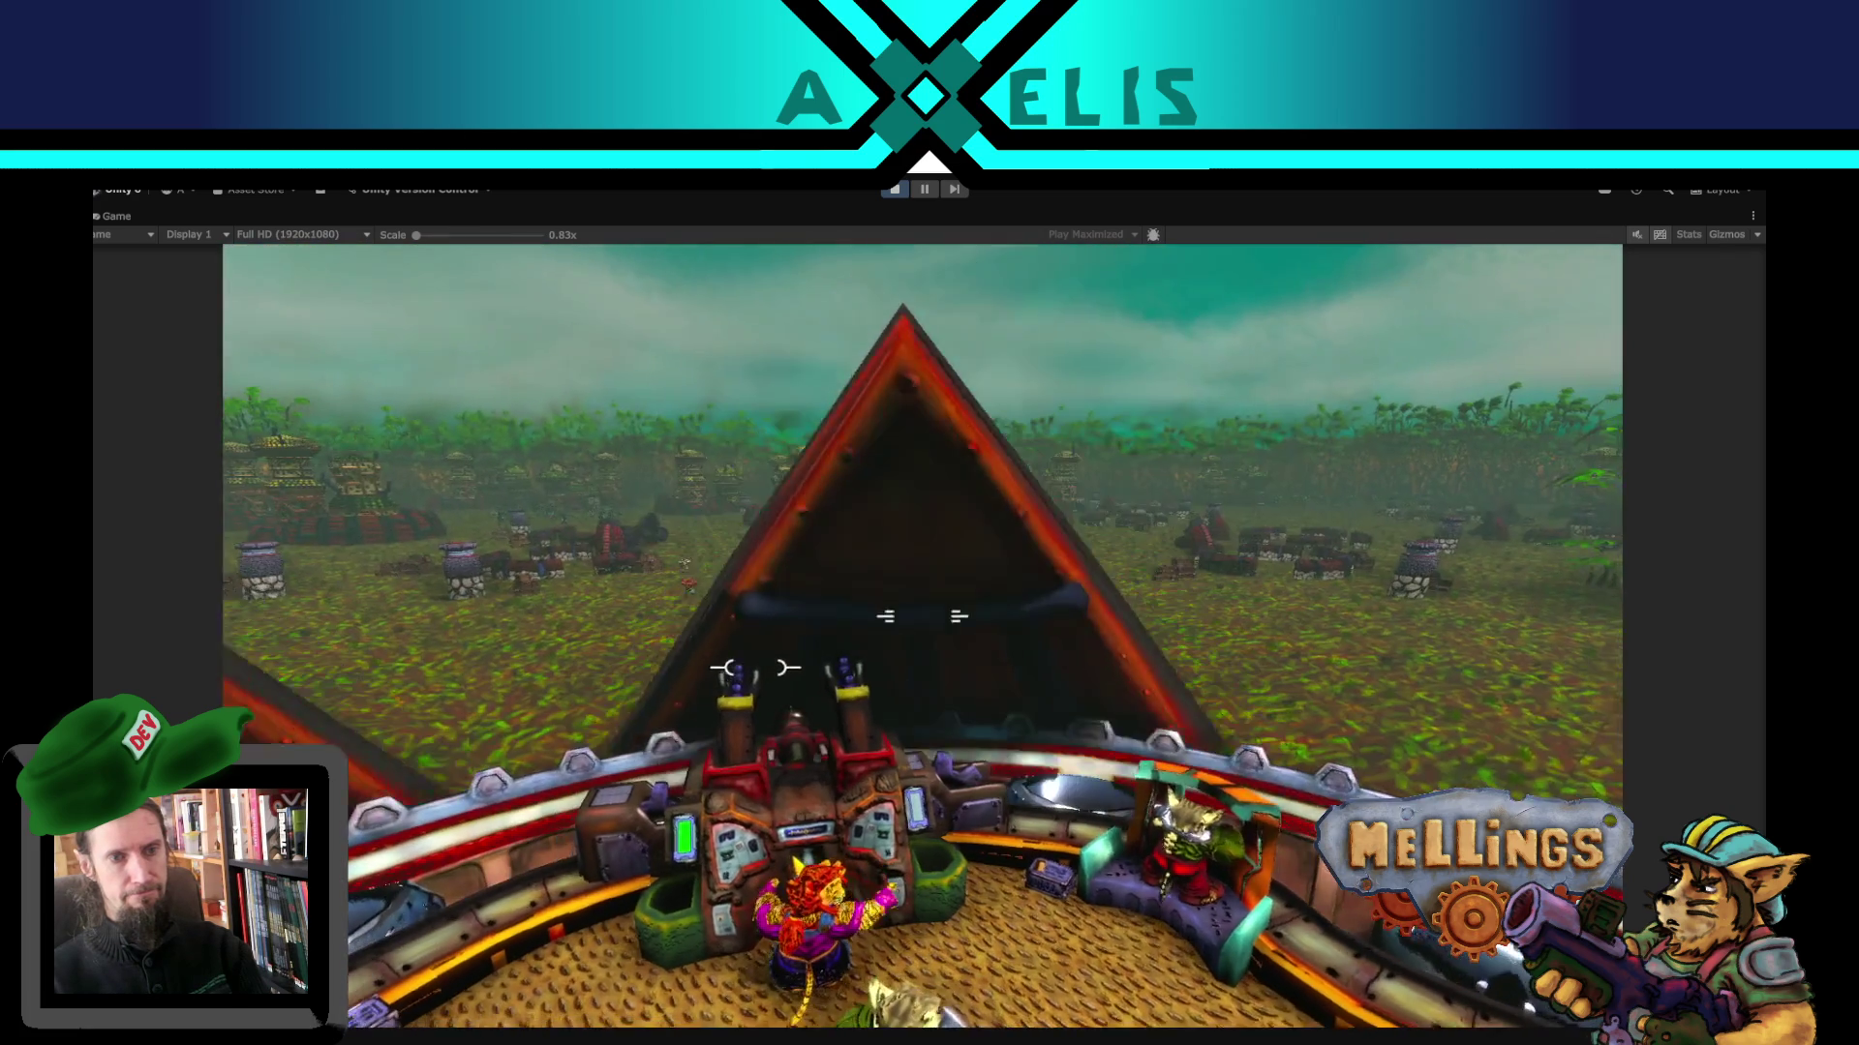
key(a)
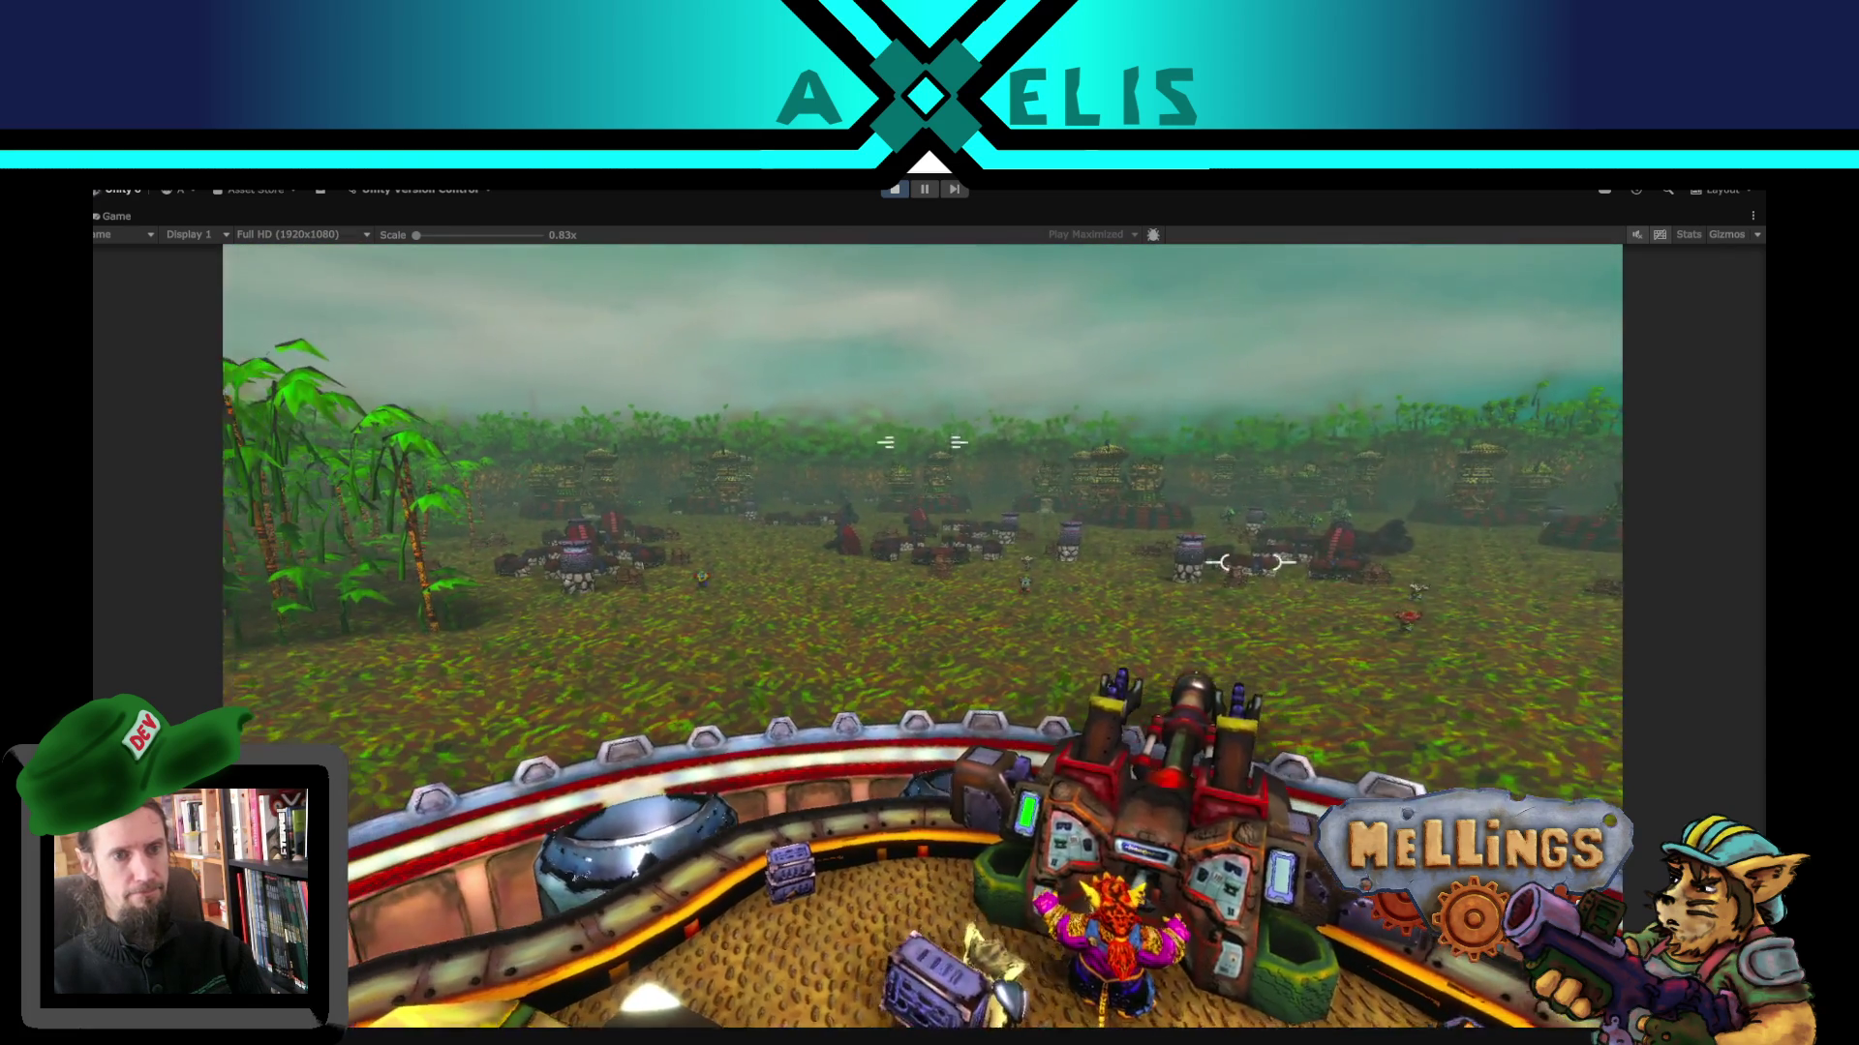
key(s)
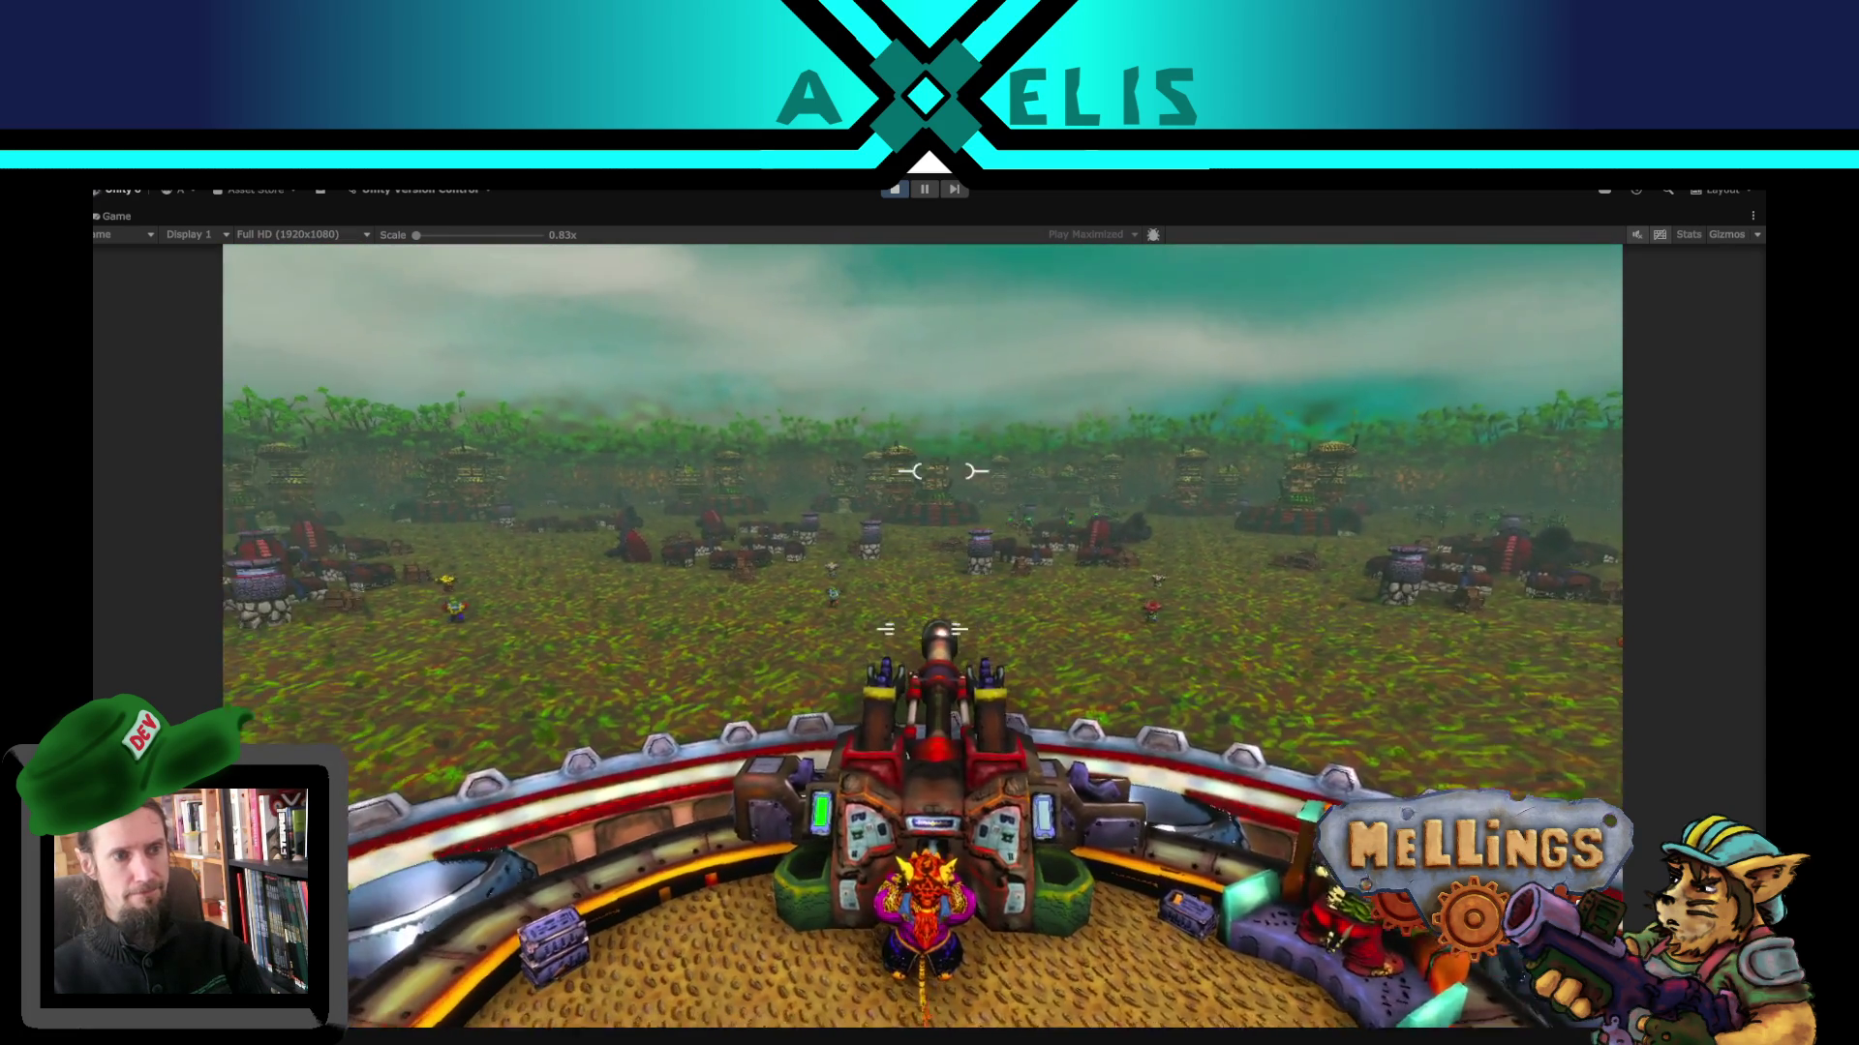
key(a)
key(d)
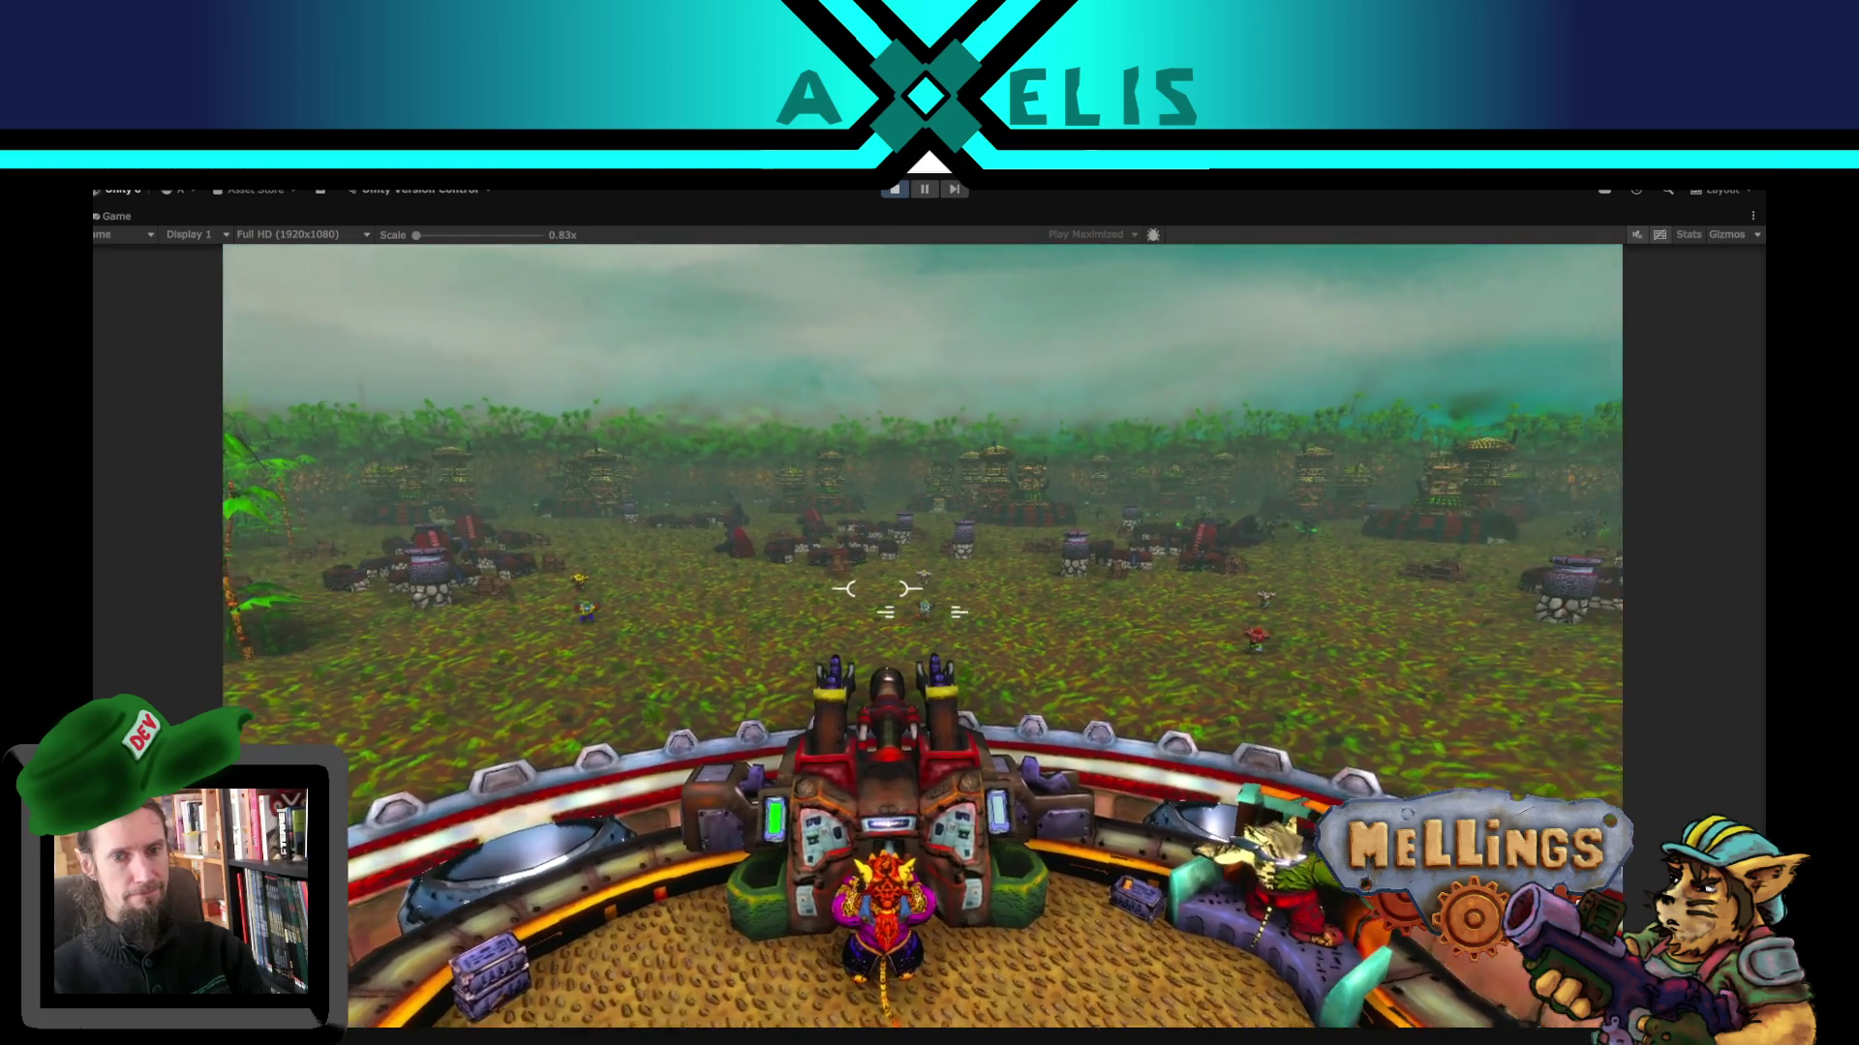
key(d)
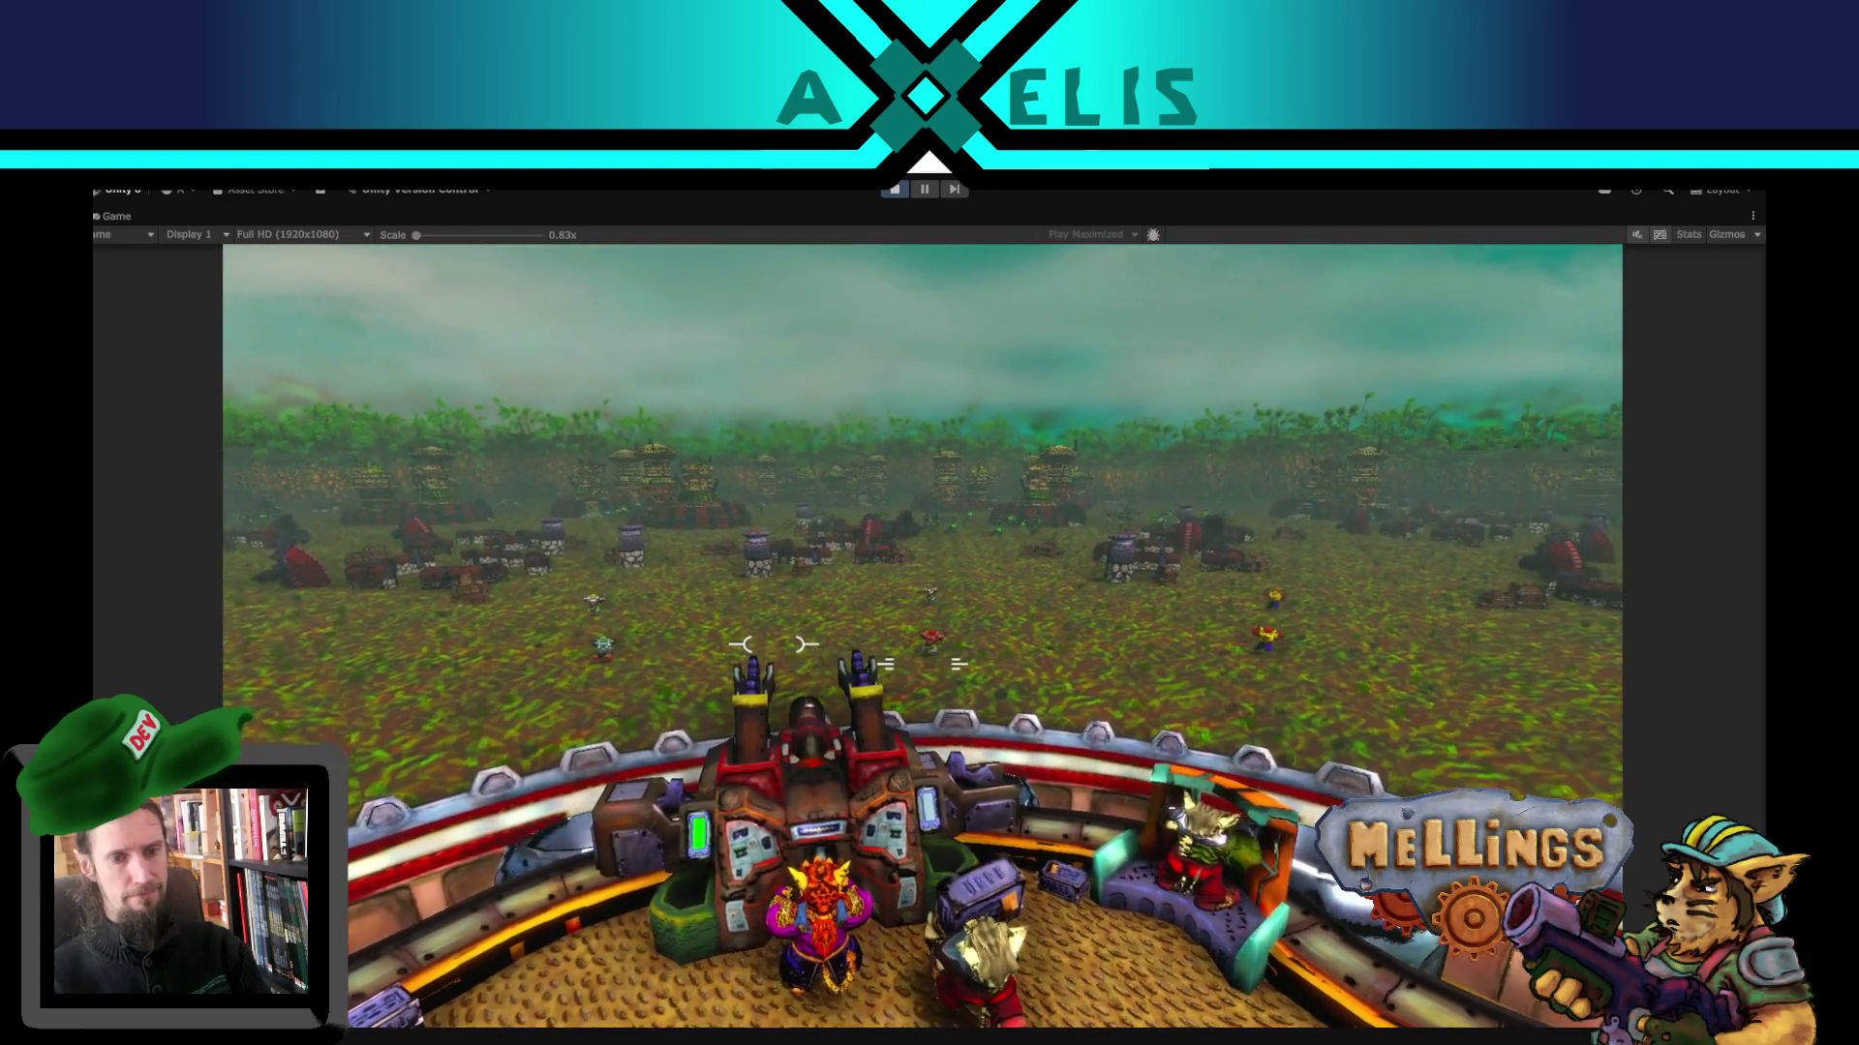
key(a)
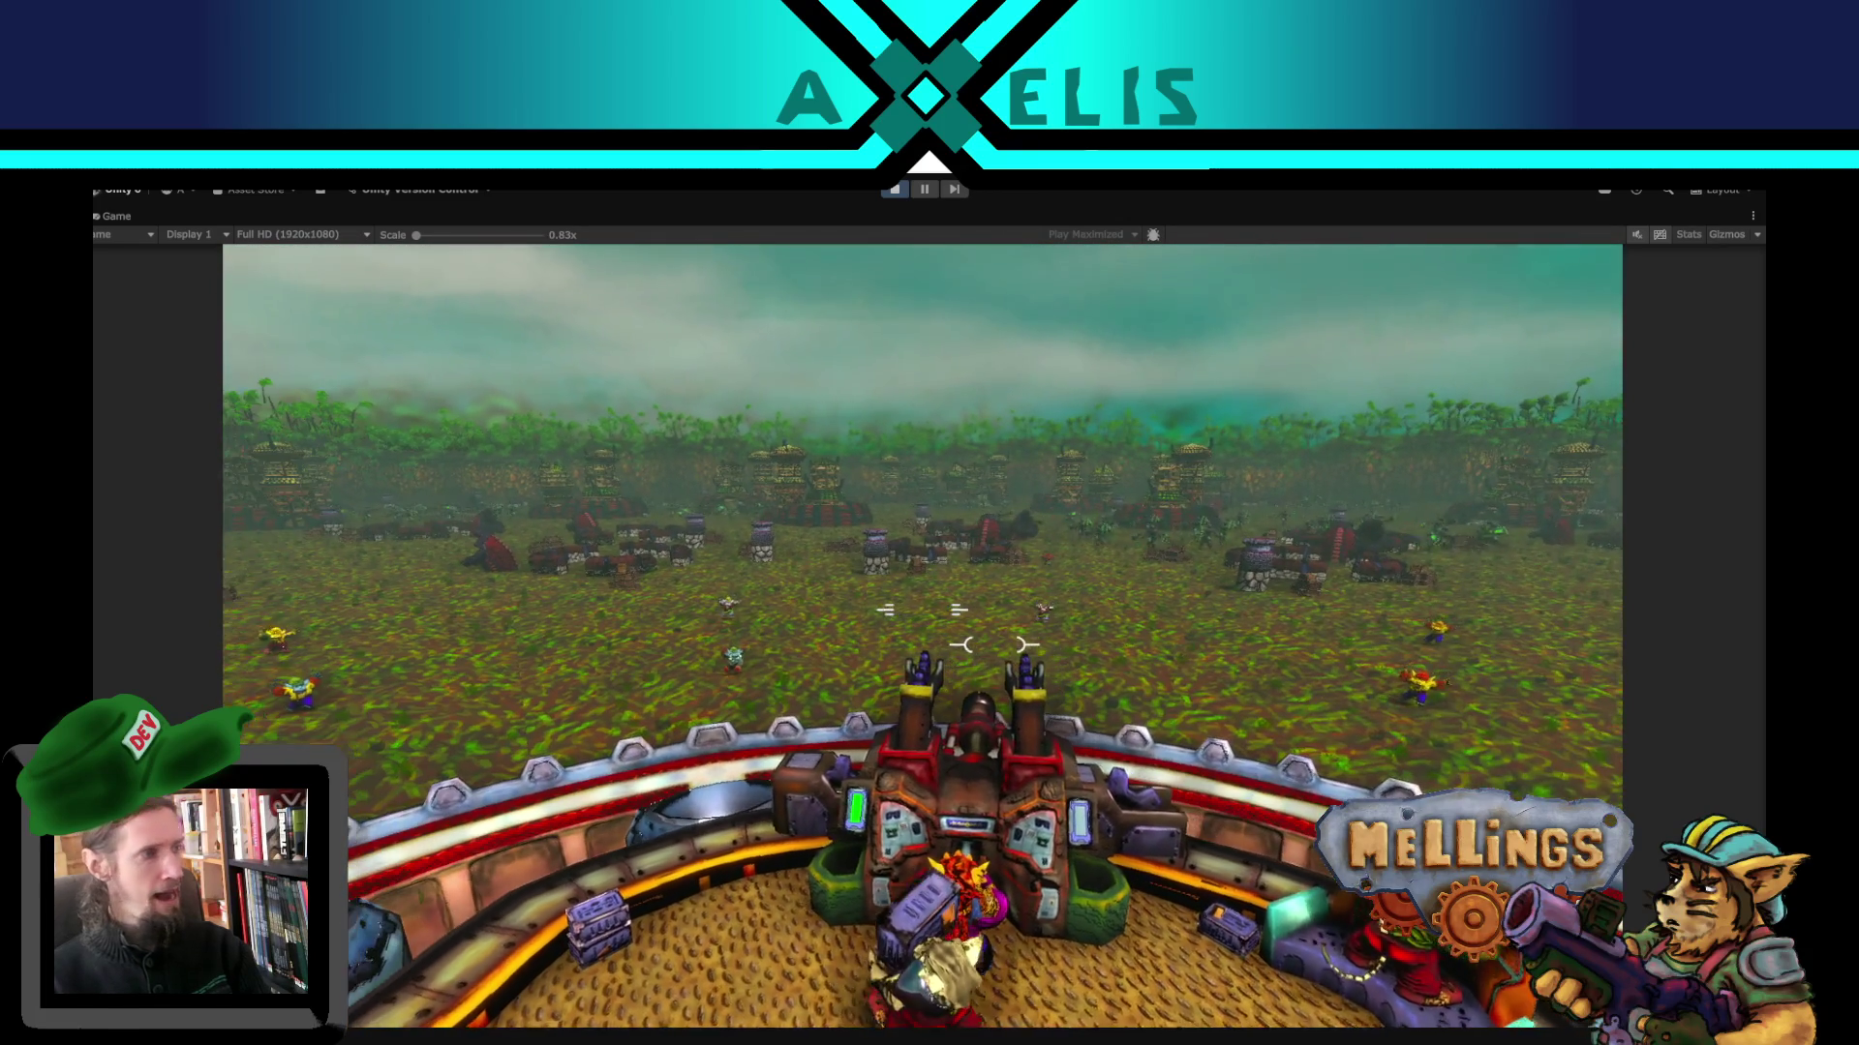
key(a)
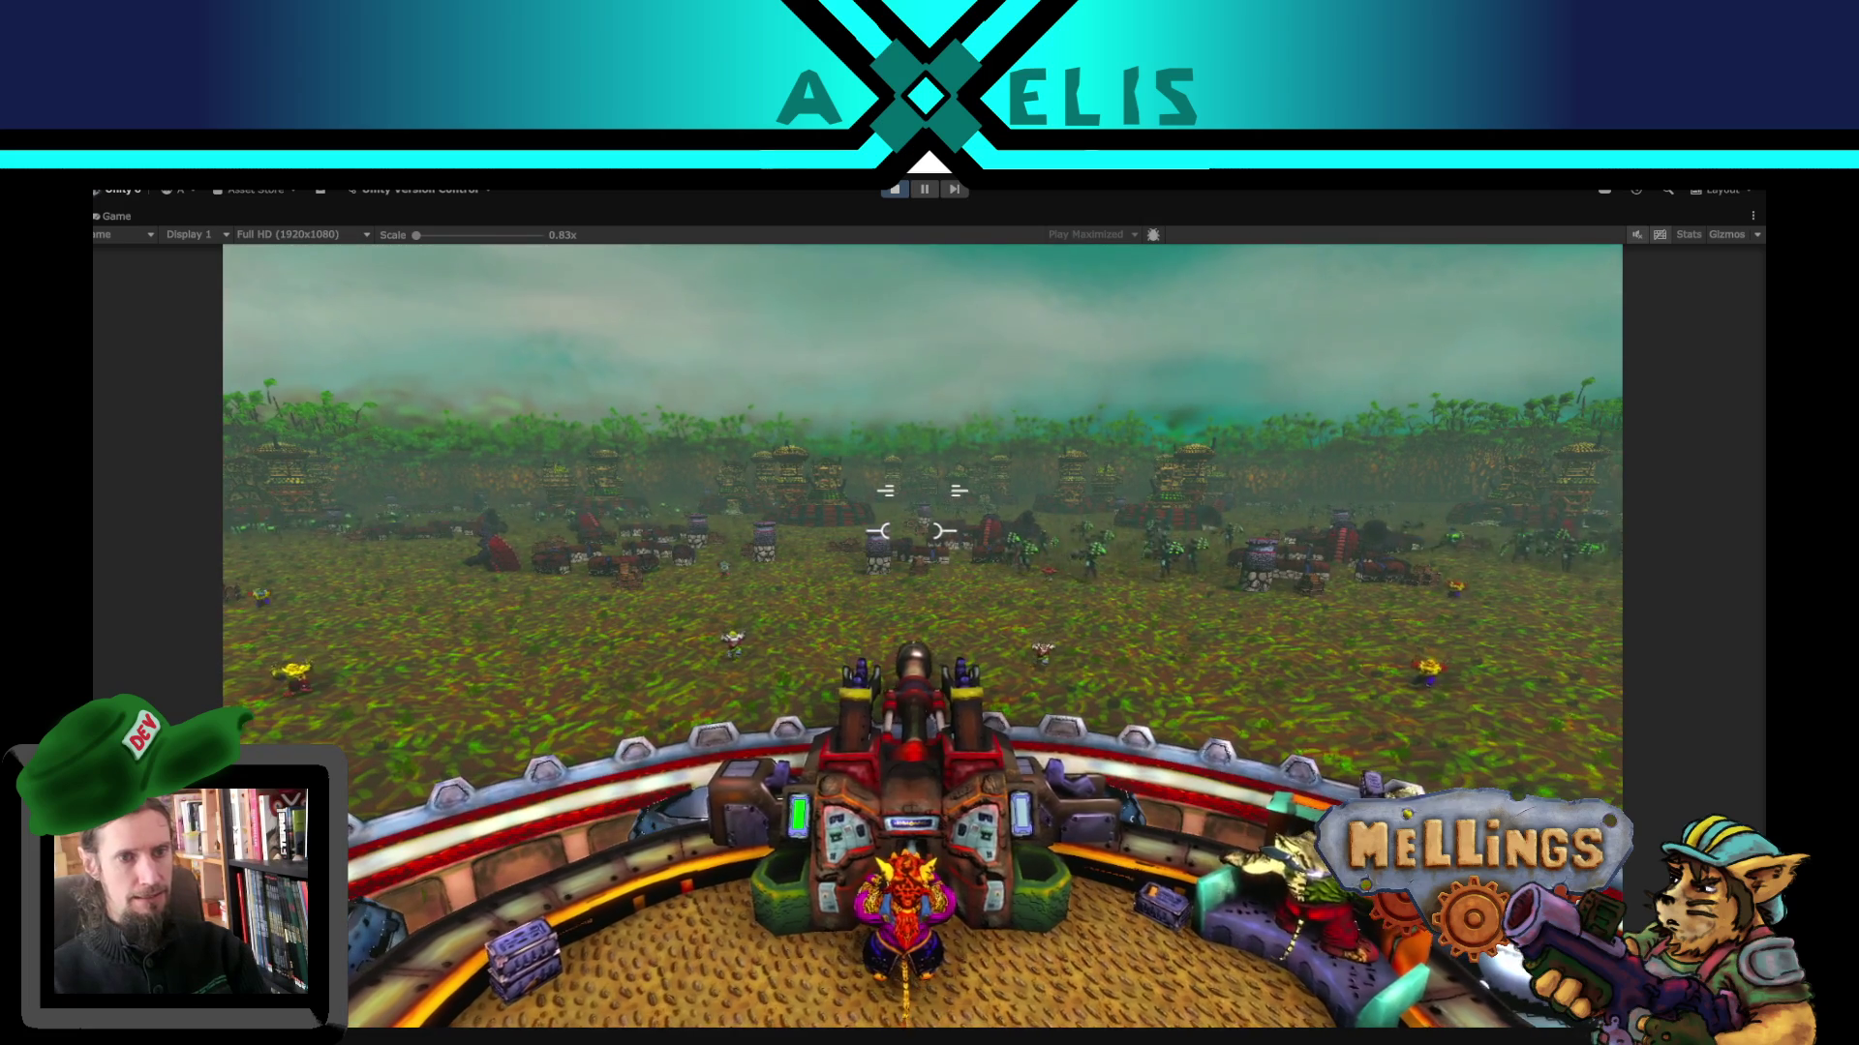
key(d)
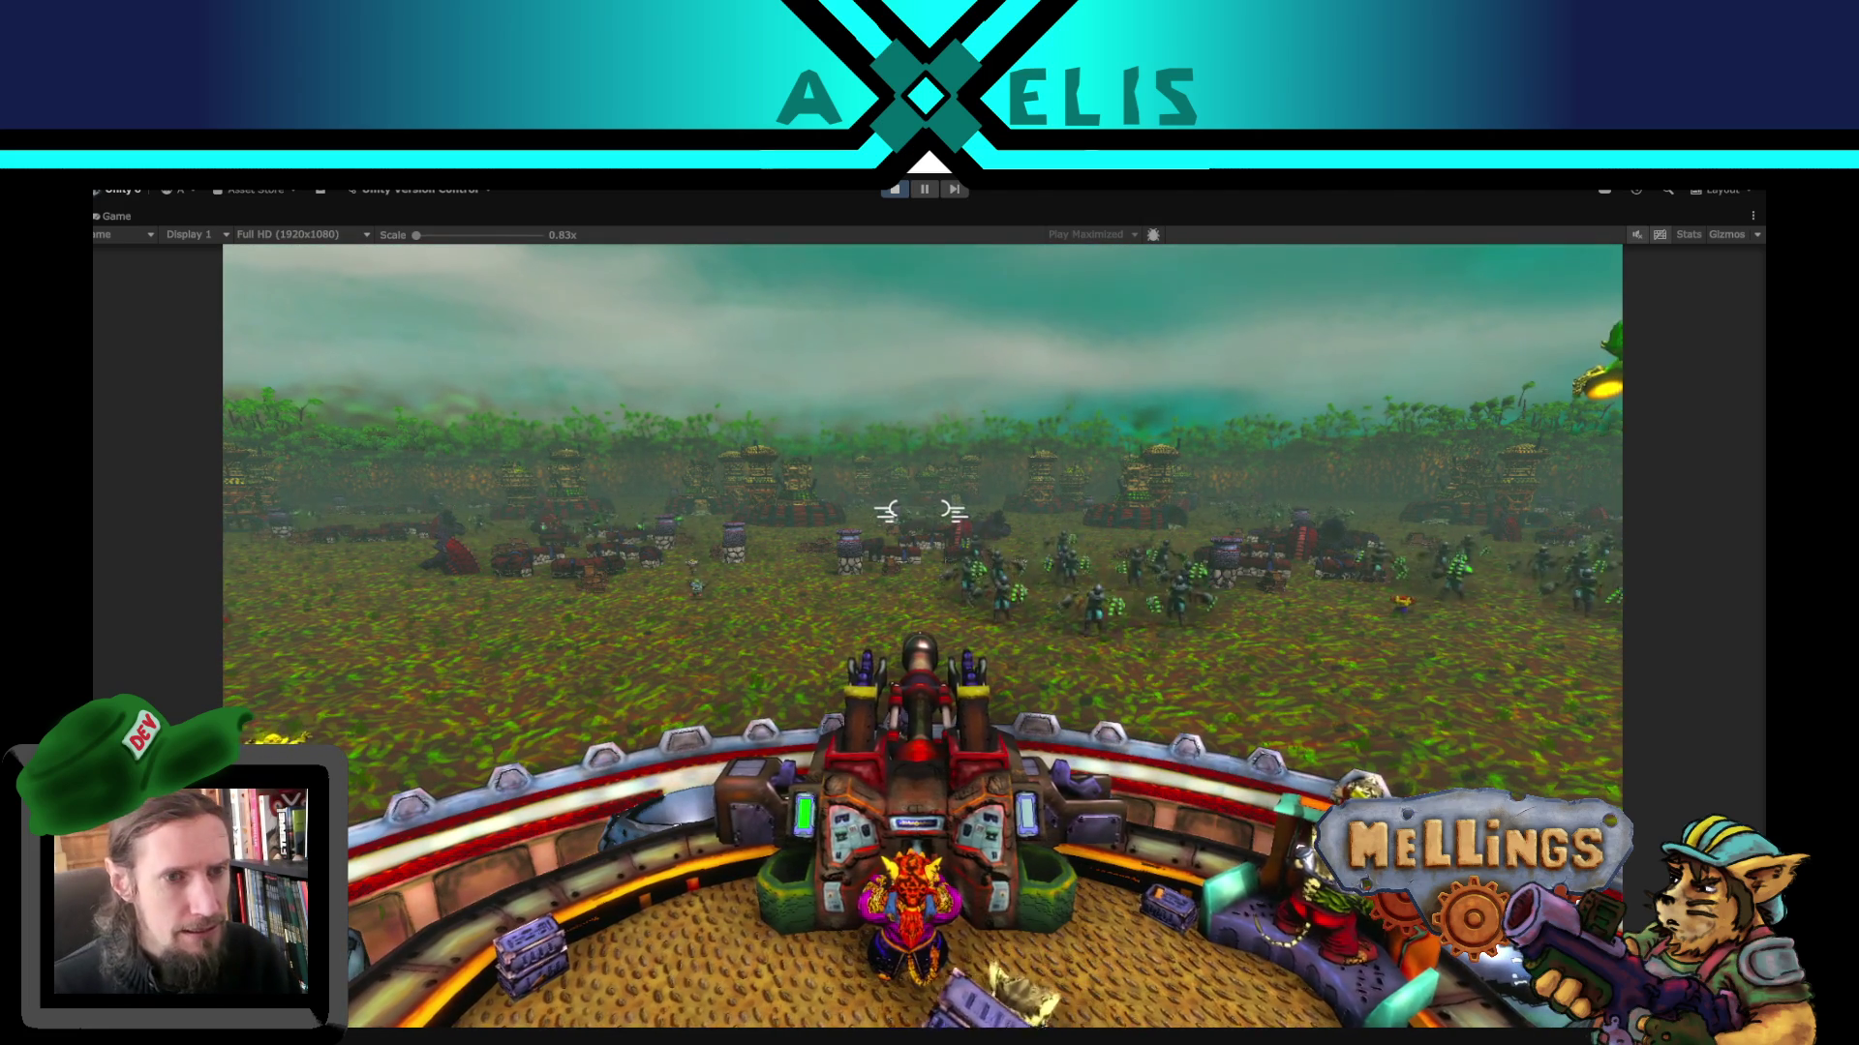
key(a)
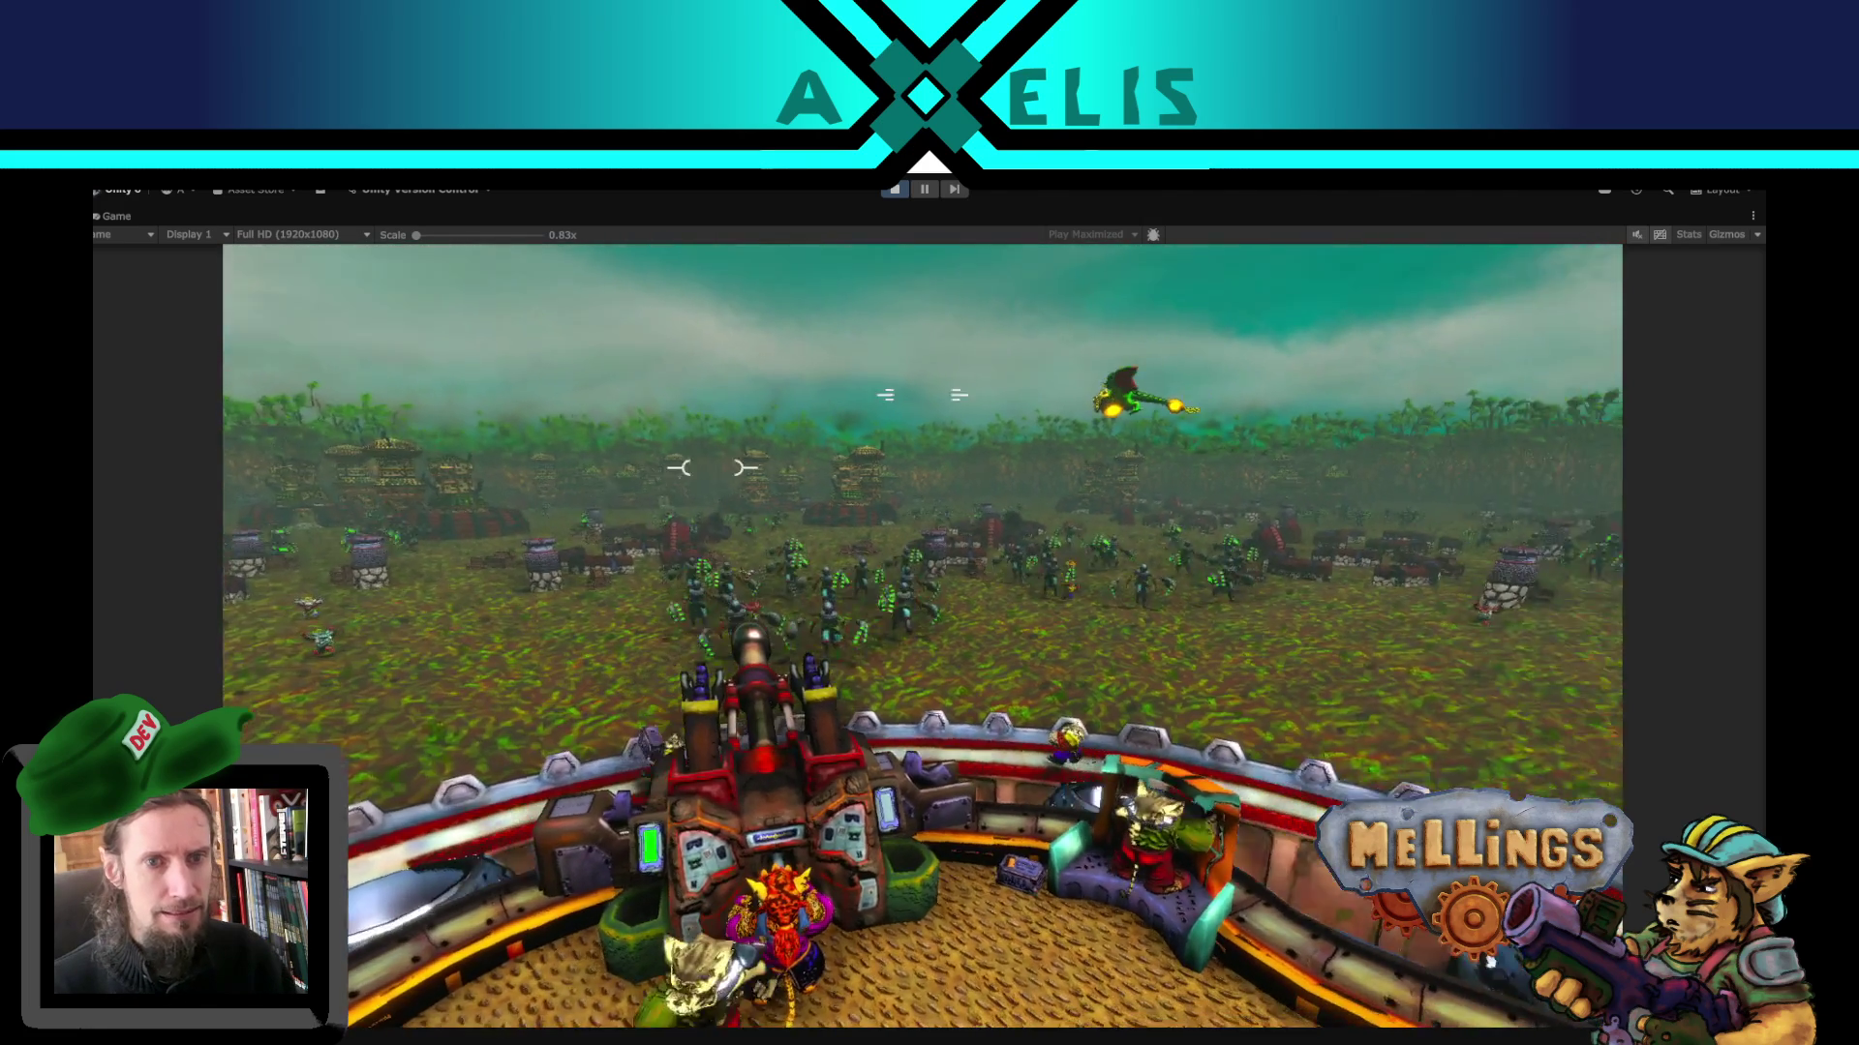
key(a)
key(space)
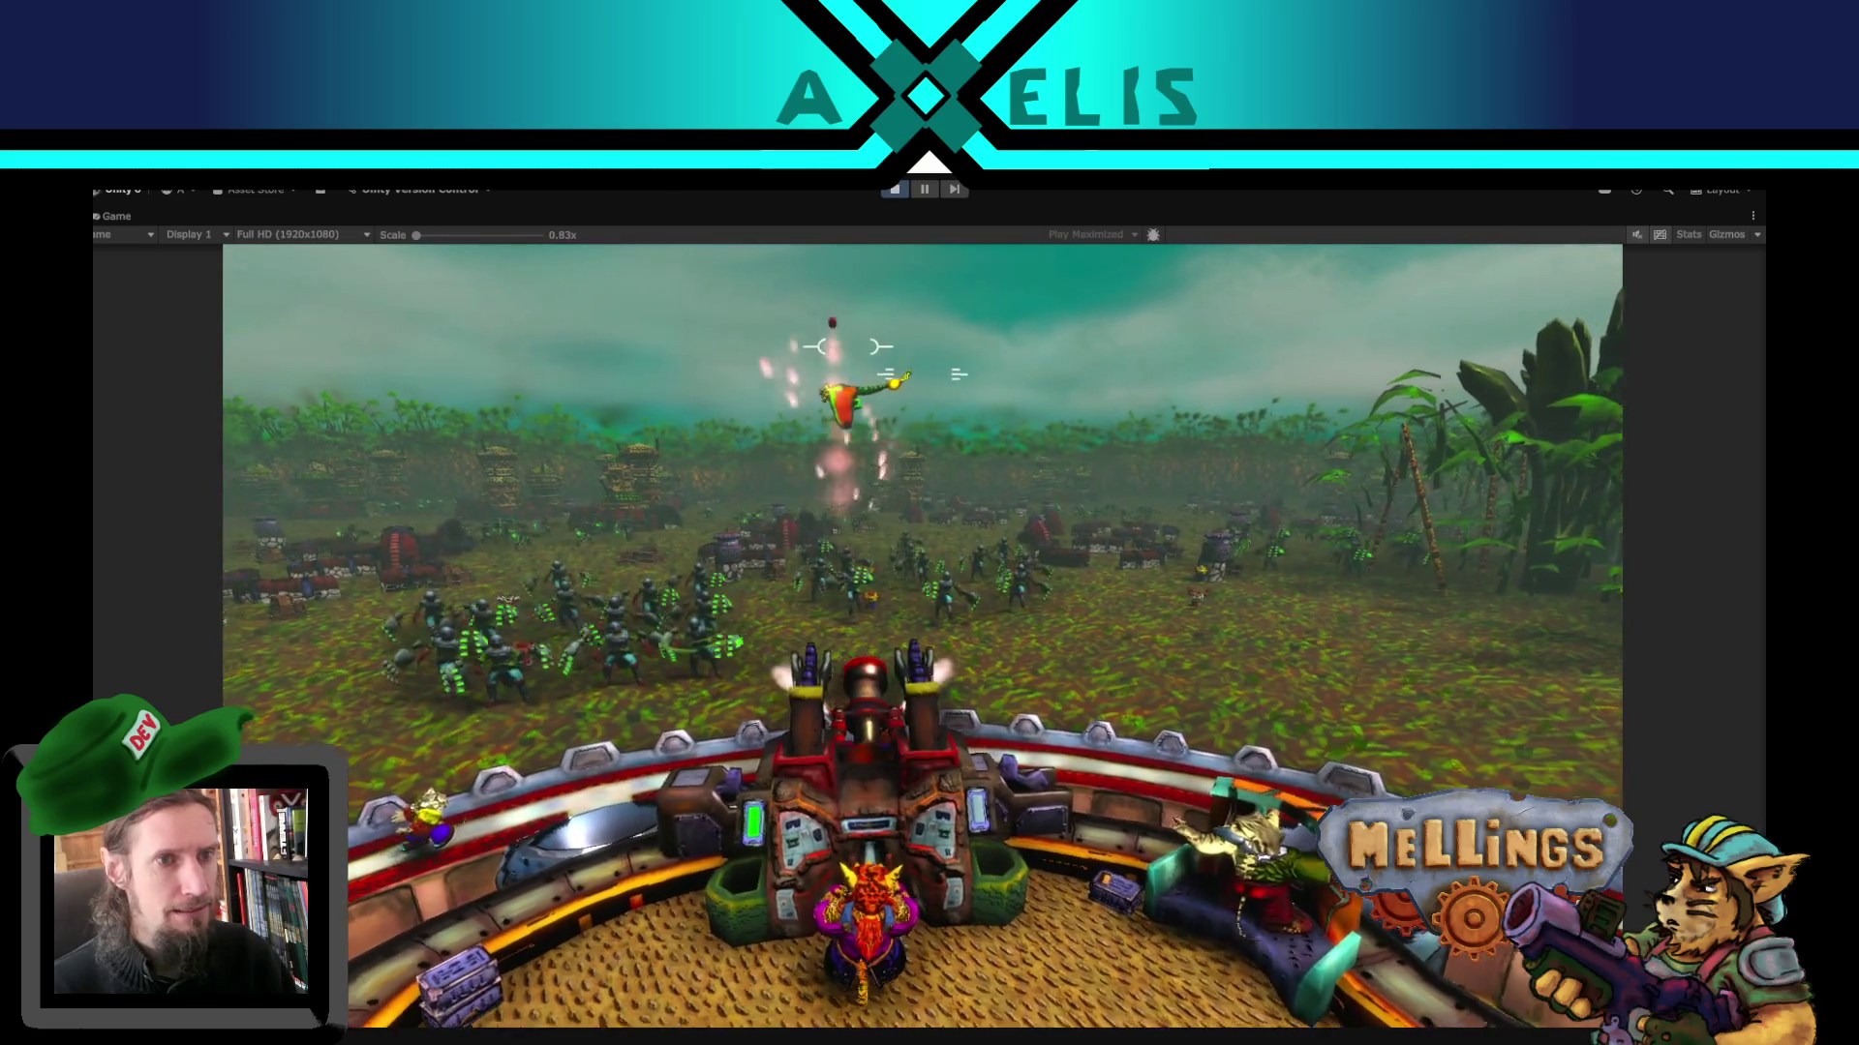
key(a)
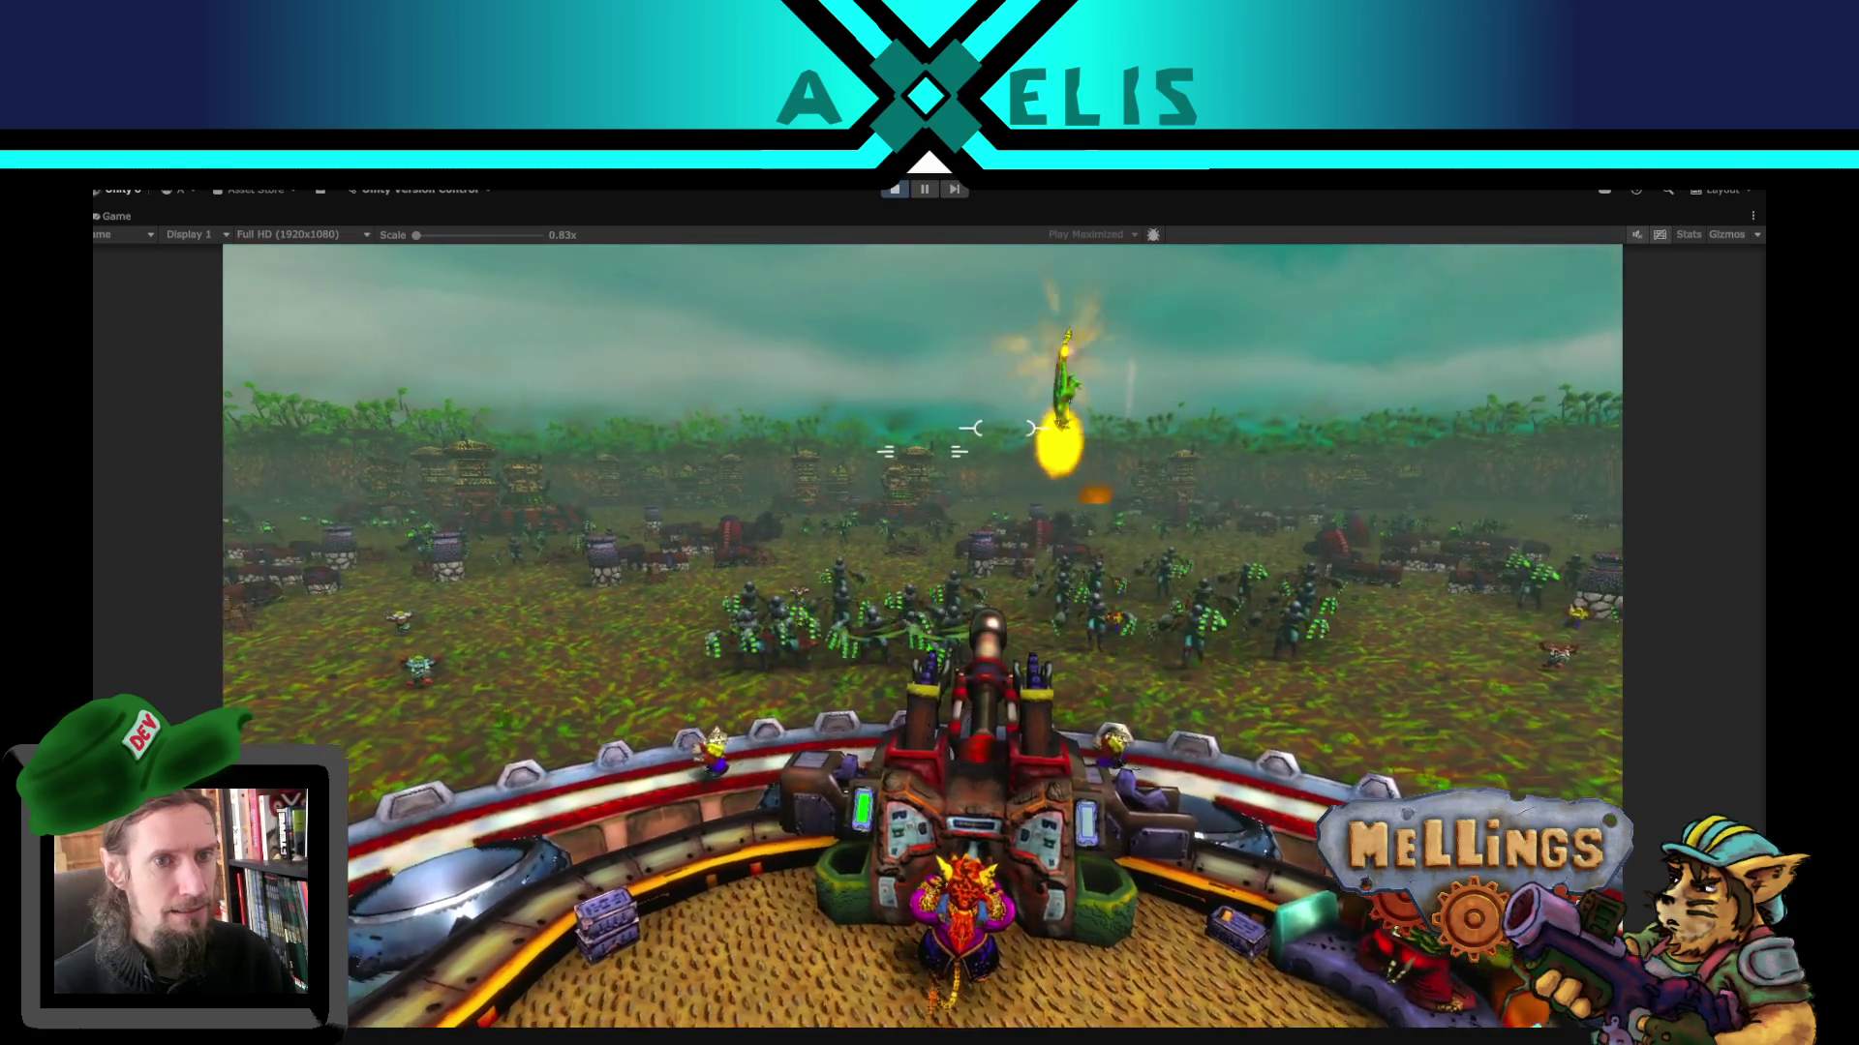
key(a)
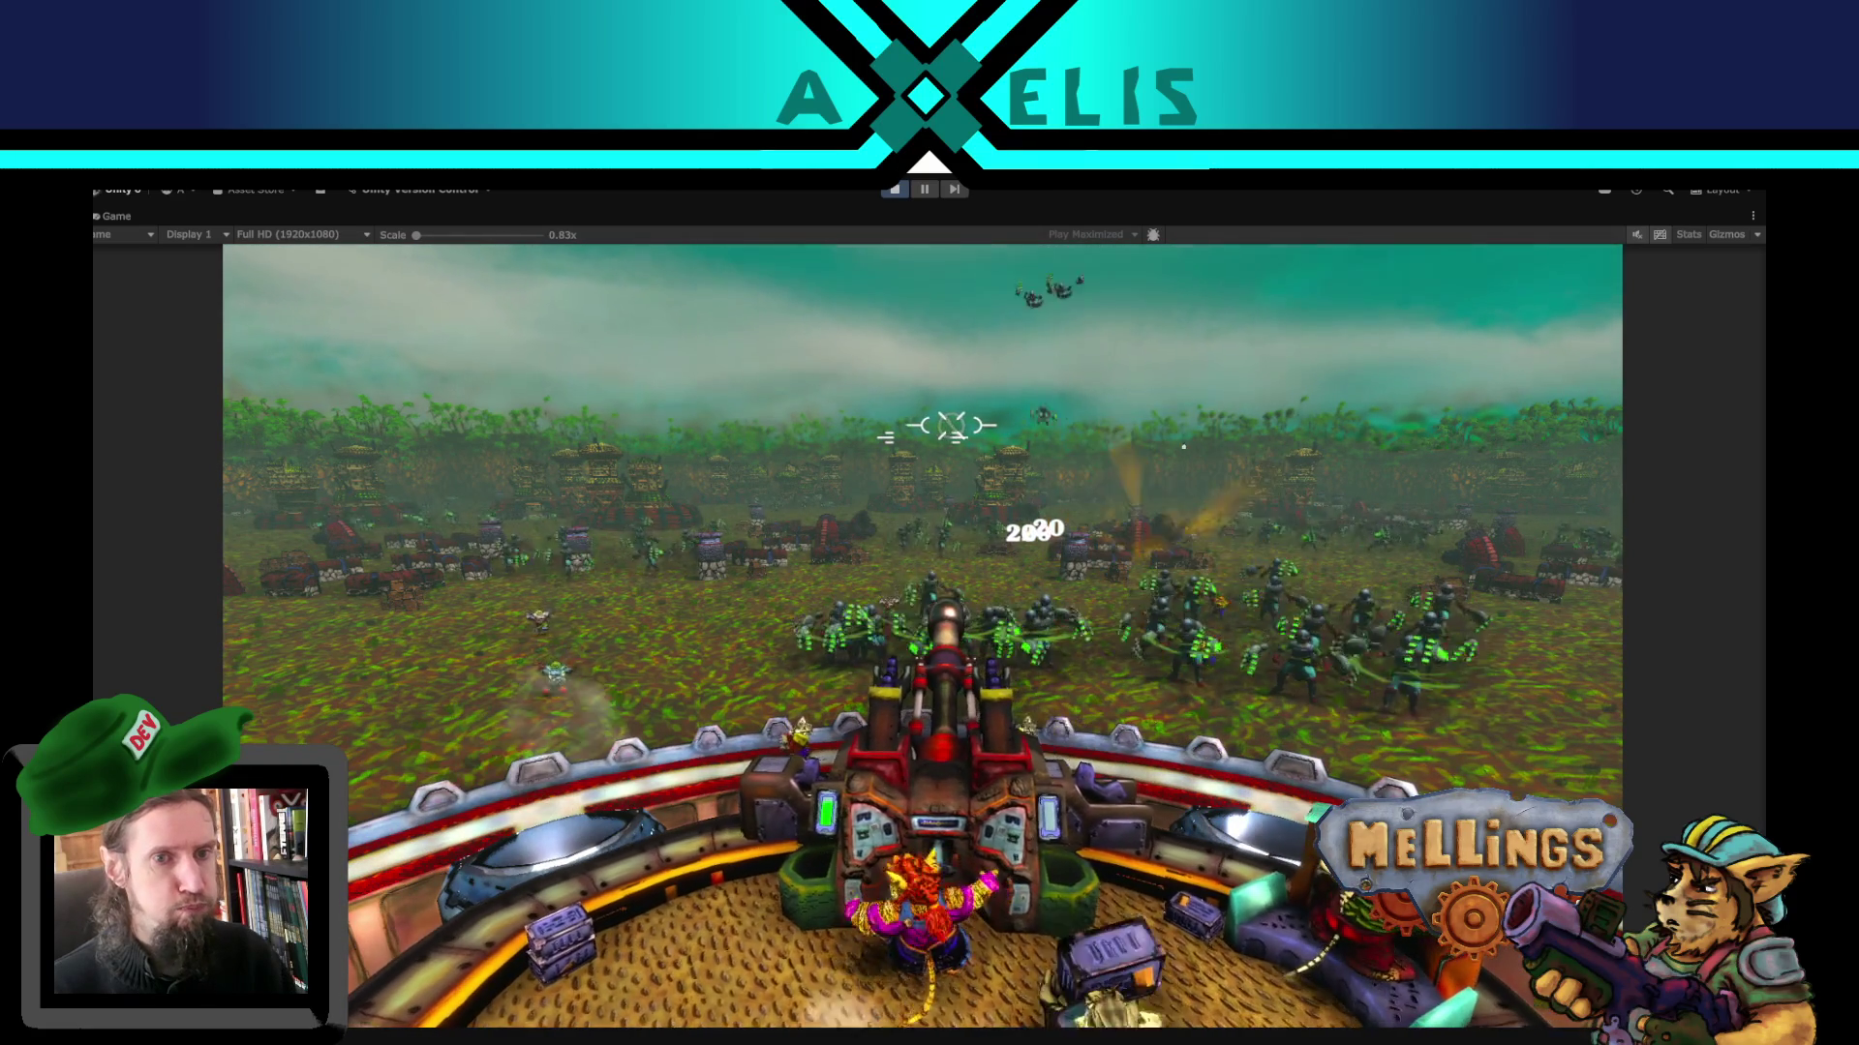
key(a)
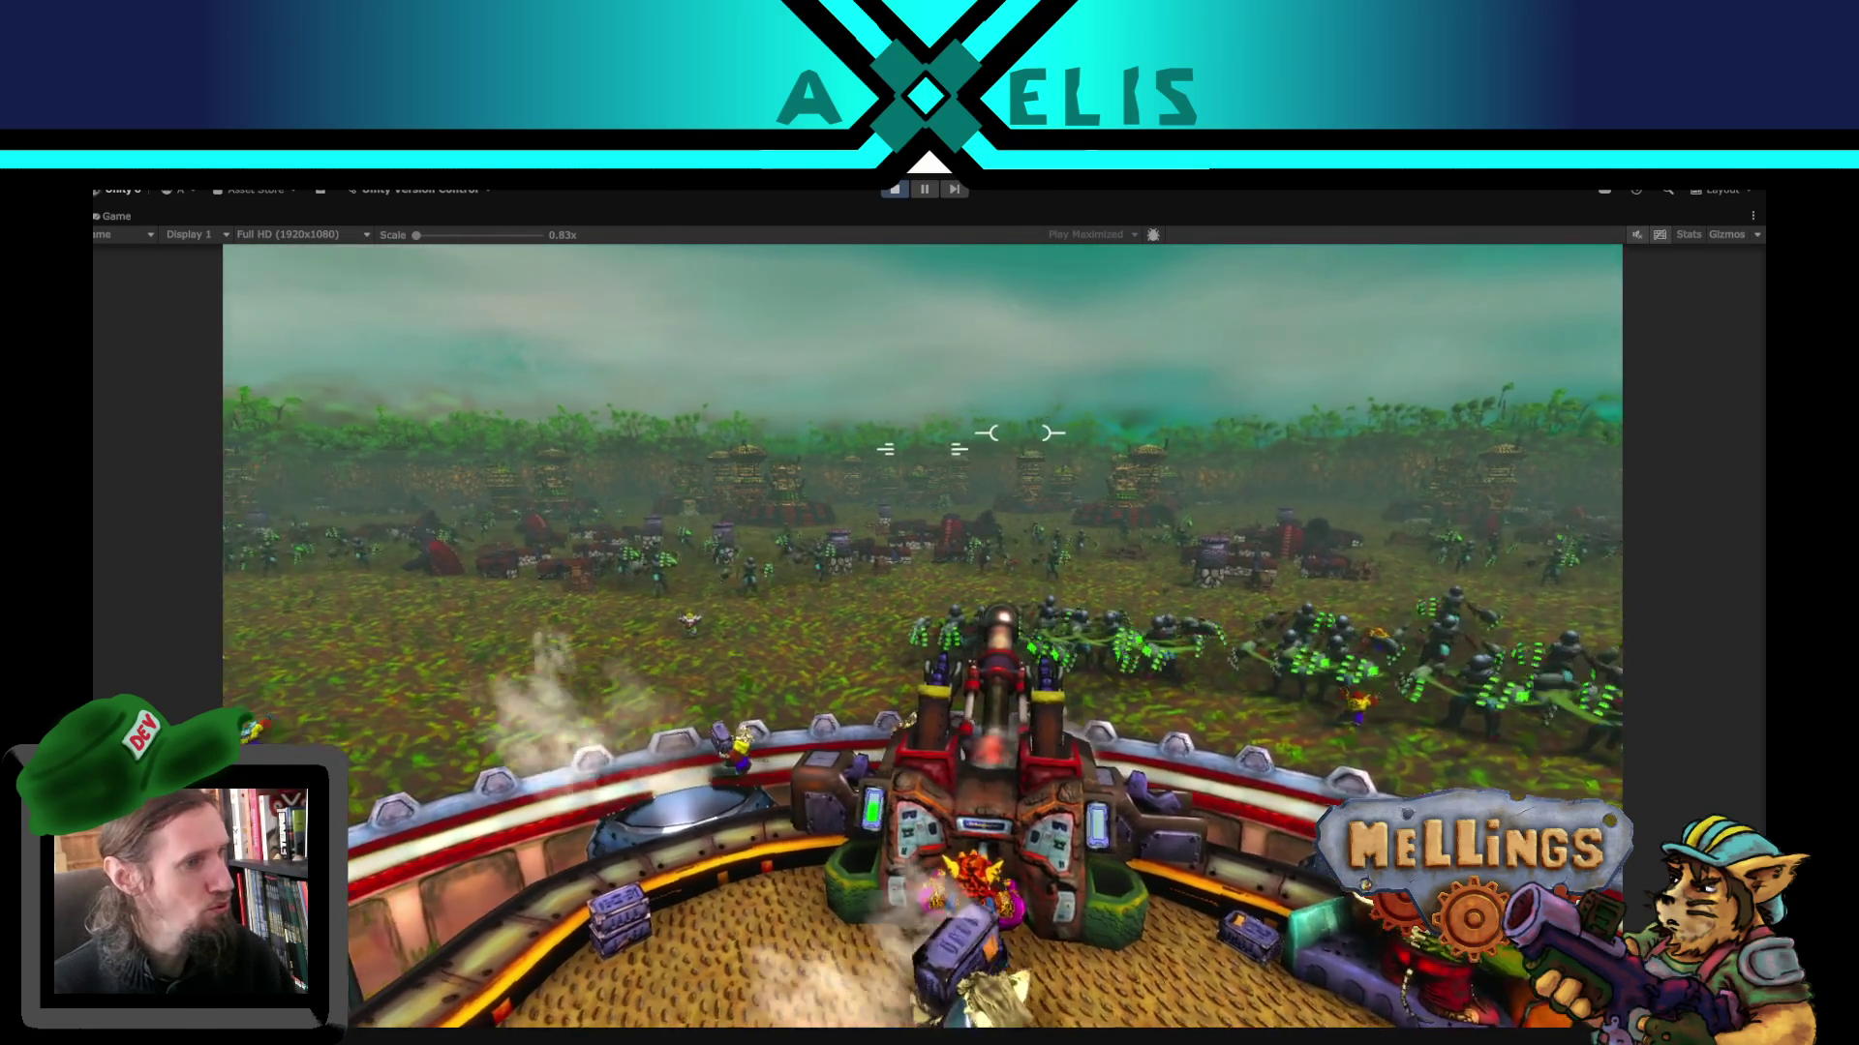
key(a)
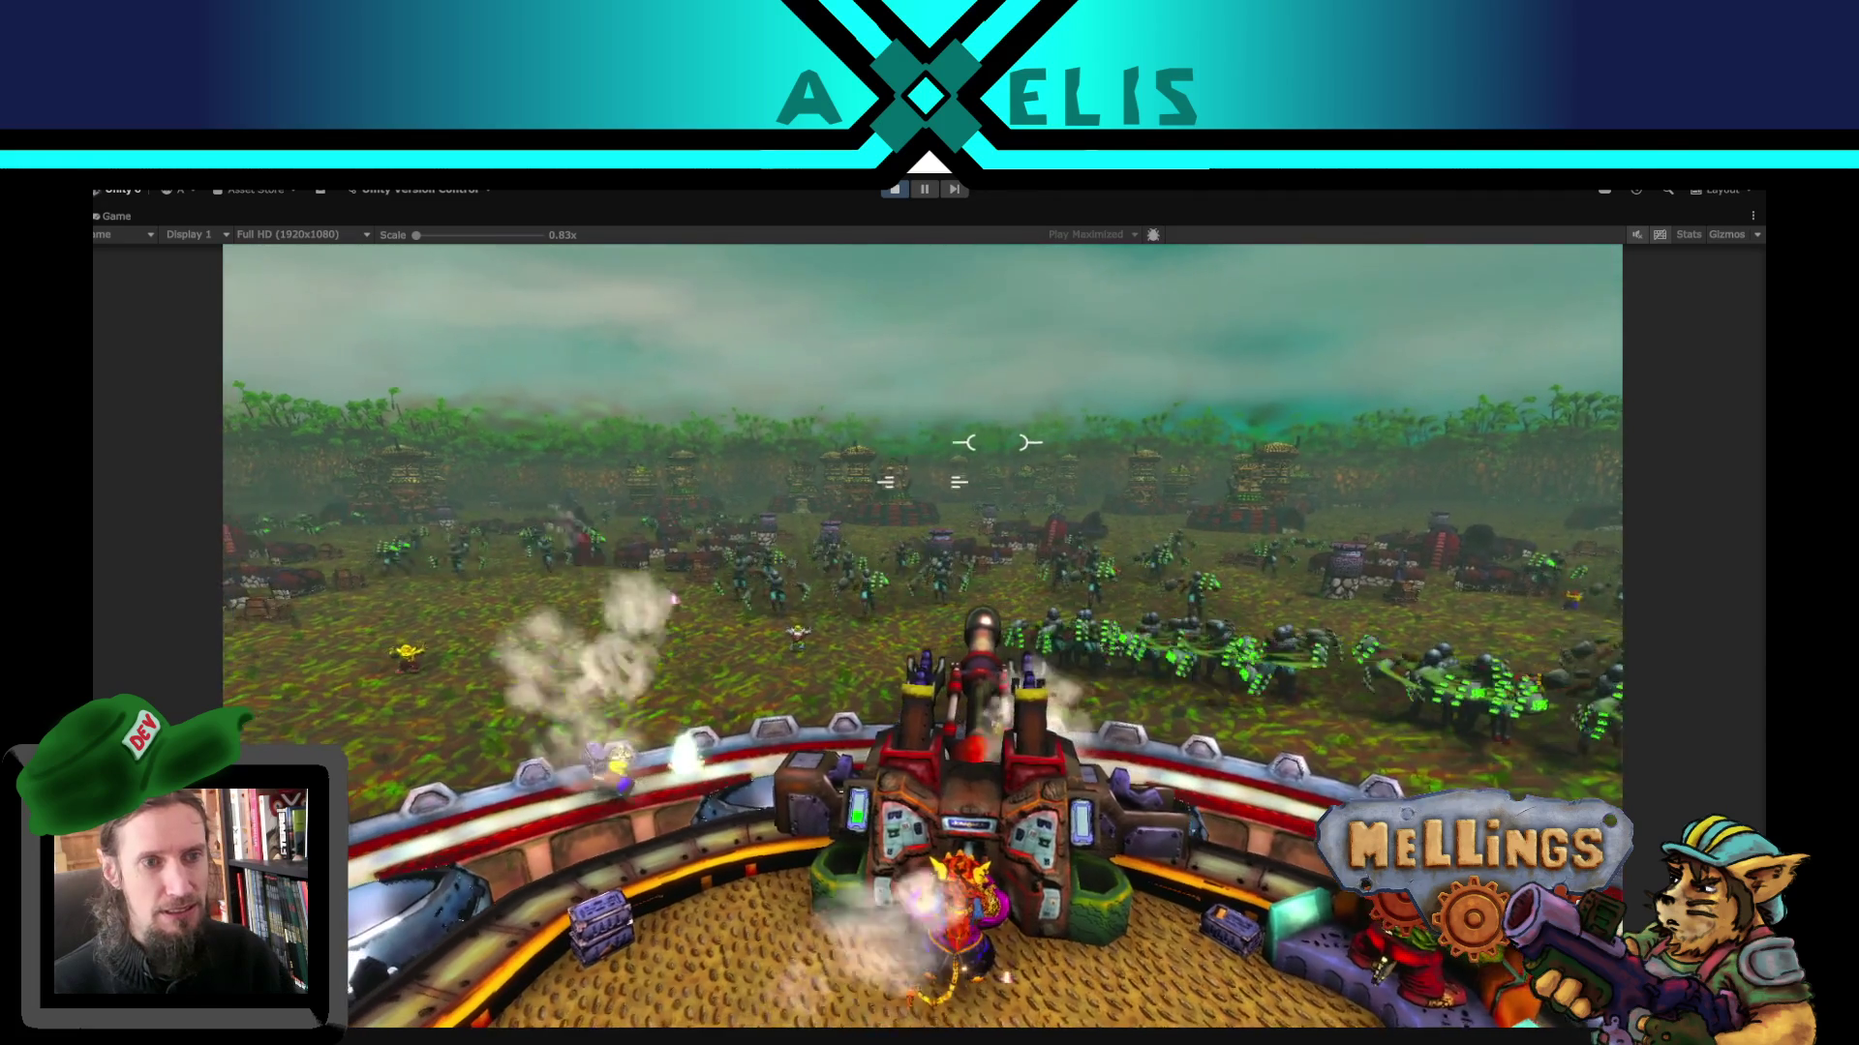
key(a)
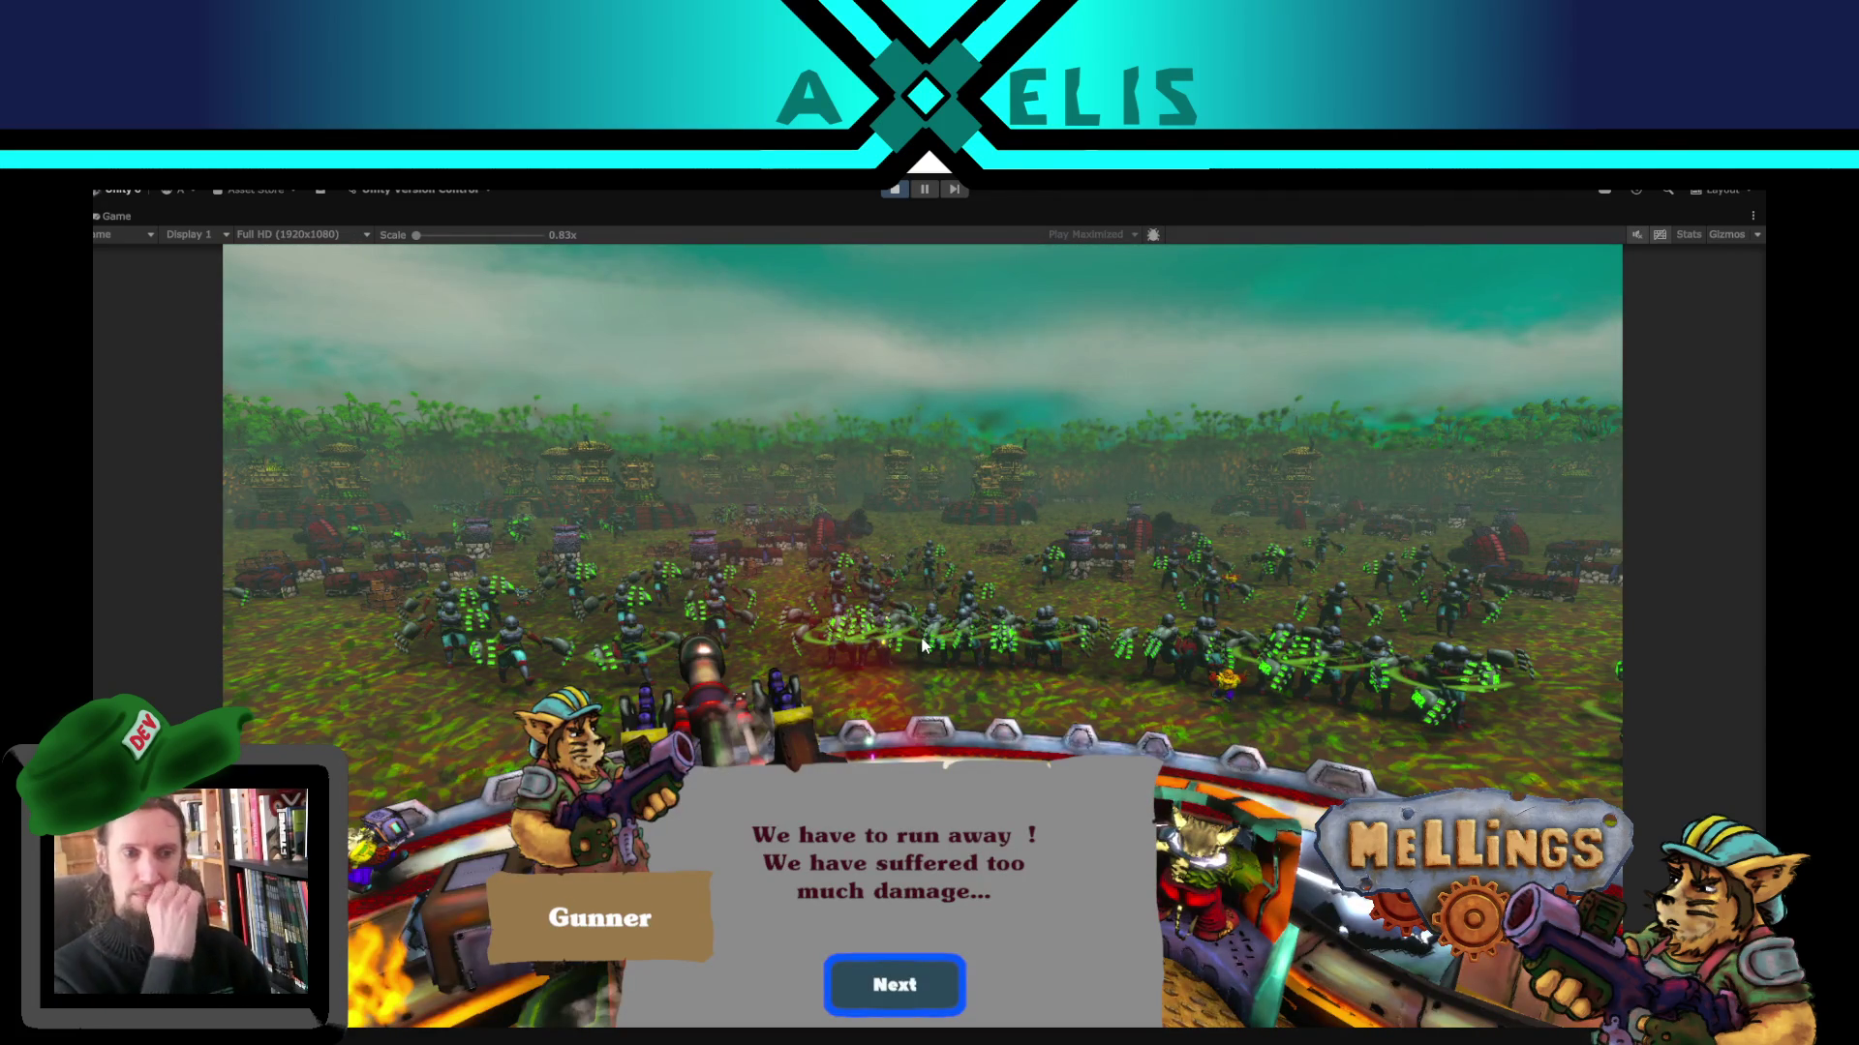
- Close the Gunner's dialogue, dismiss the mission results and advance the cutscene slides
click(928, 990)
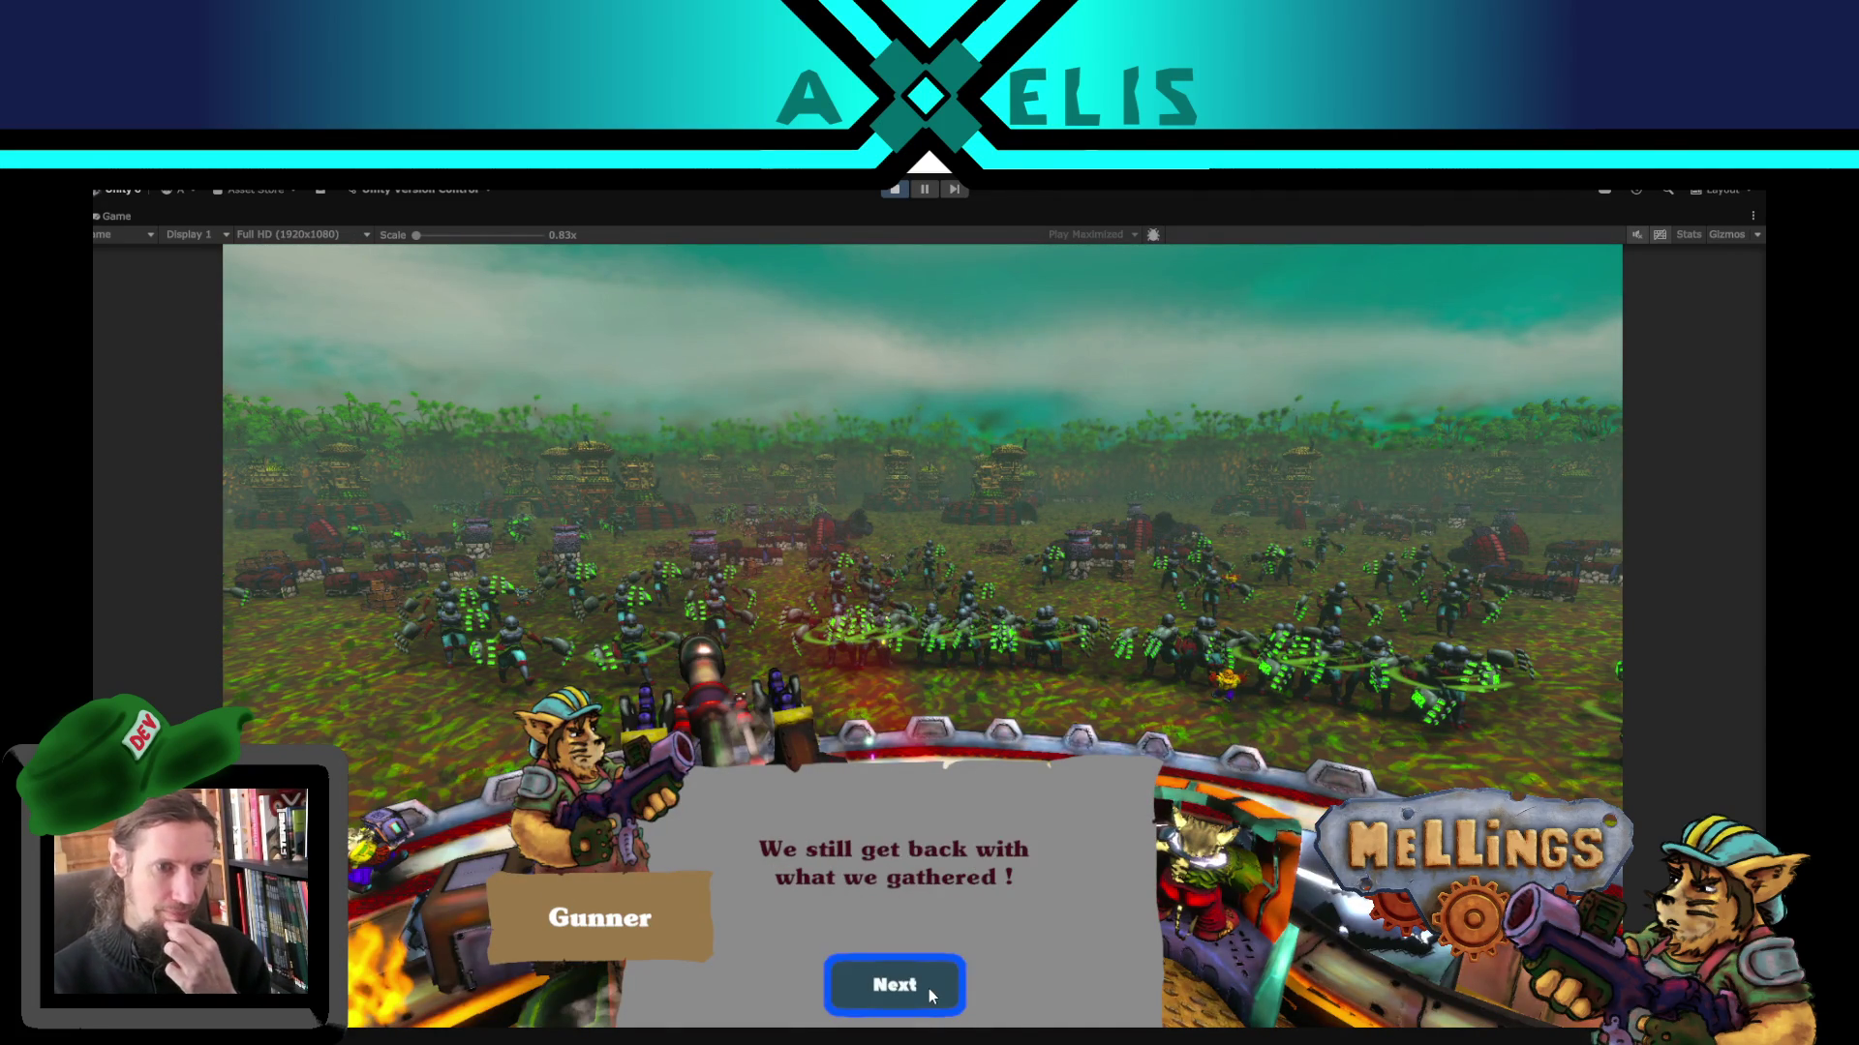
click(927, 989)
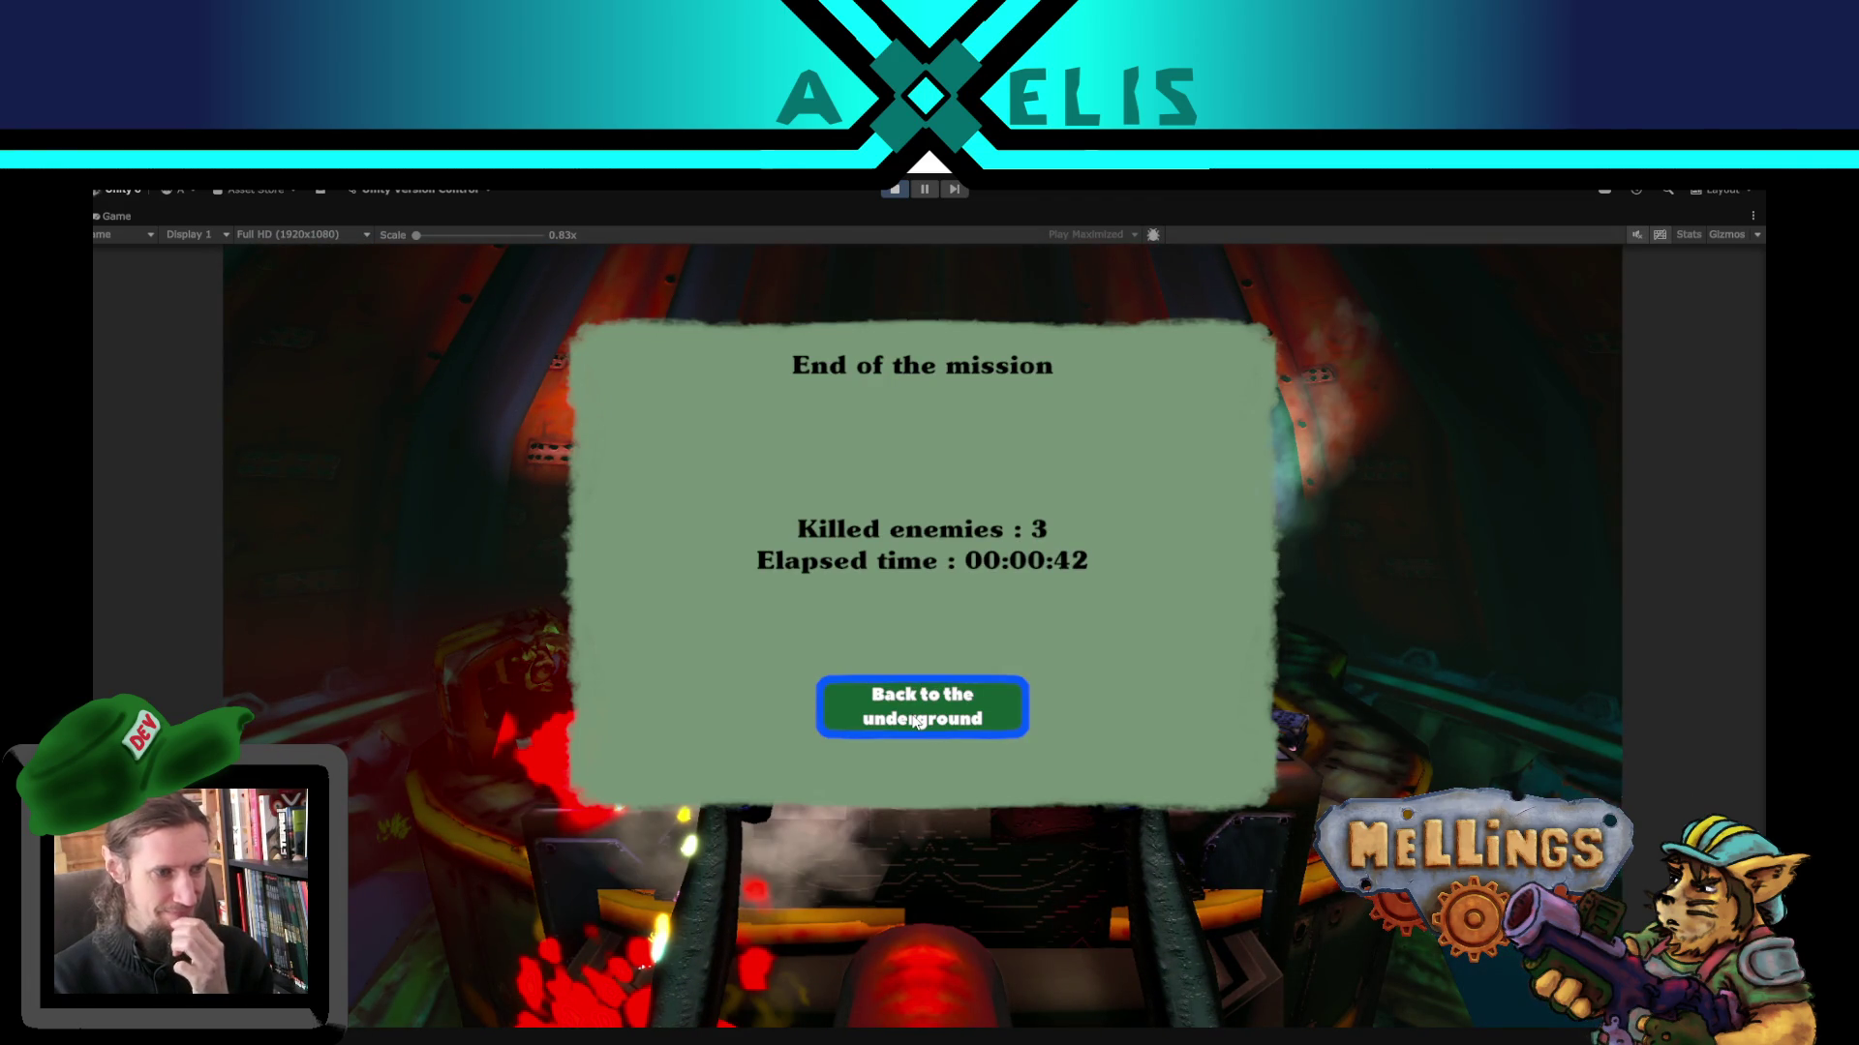
click(917, 721)
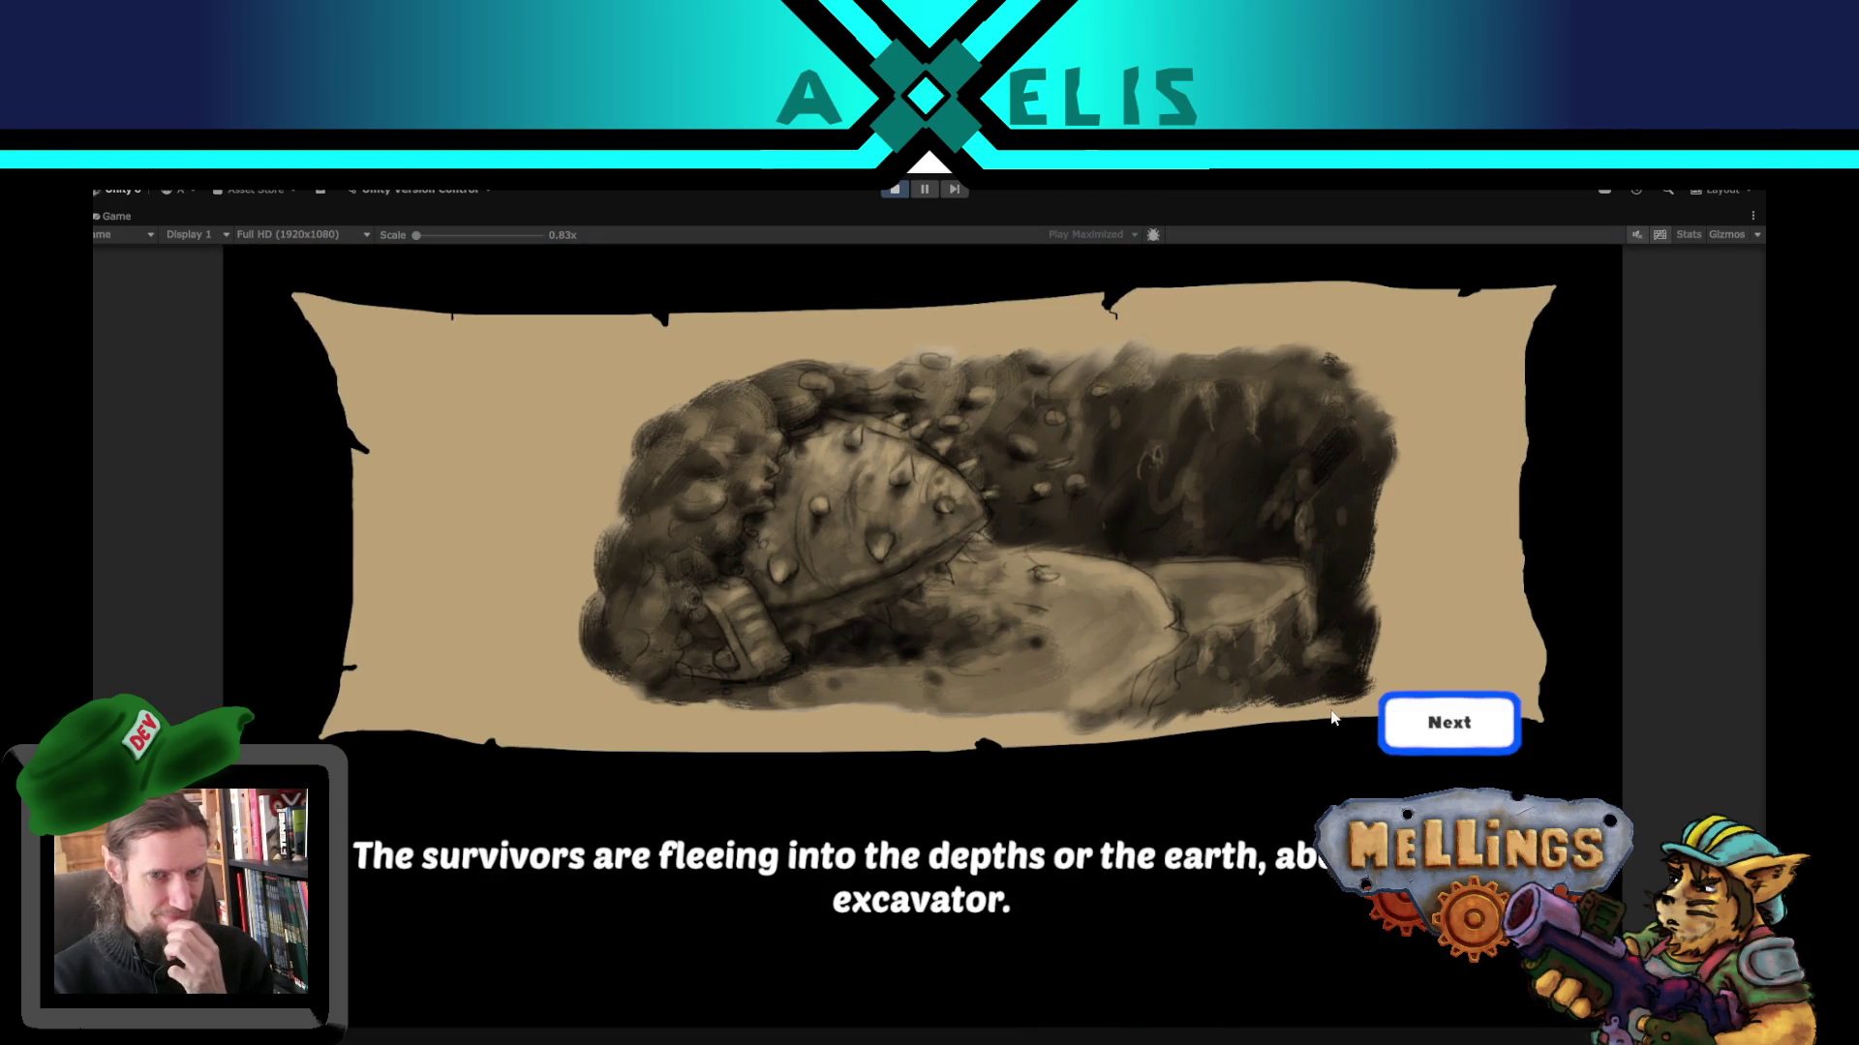
click(1452, 721)
click(1457, 718)
click(1462, 715)
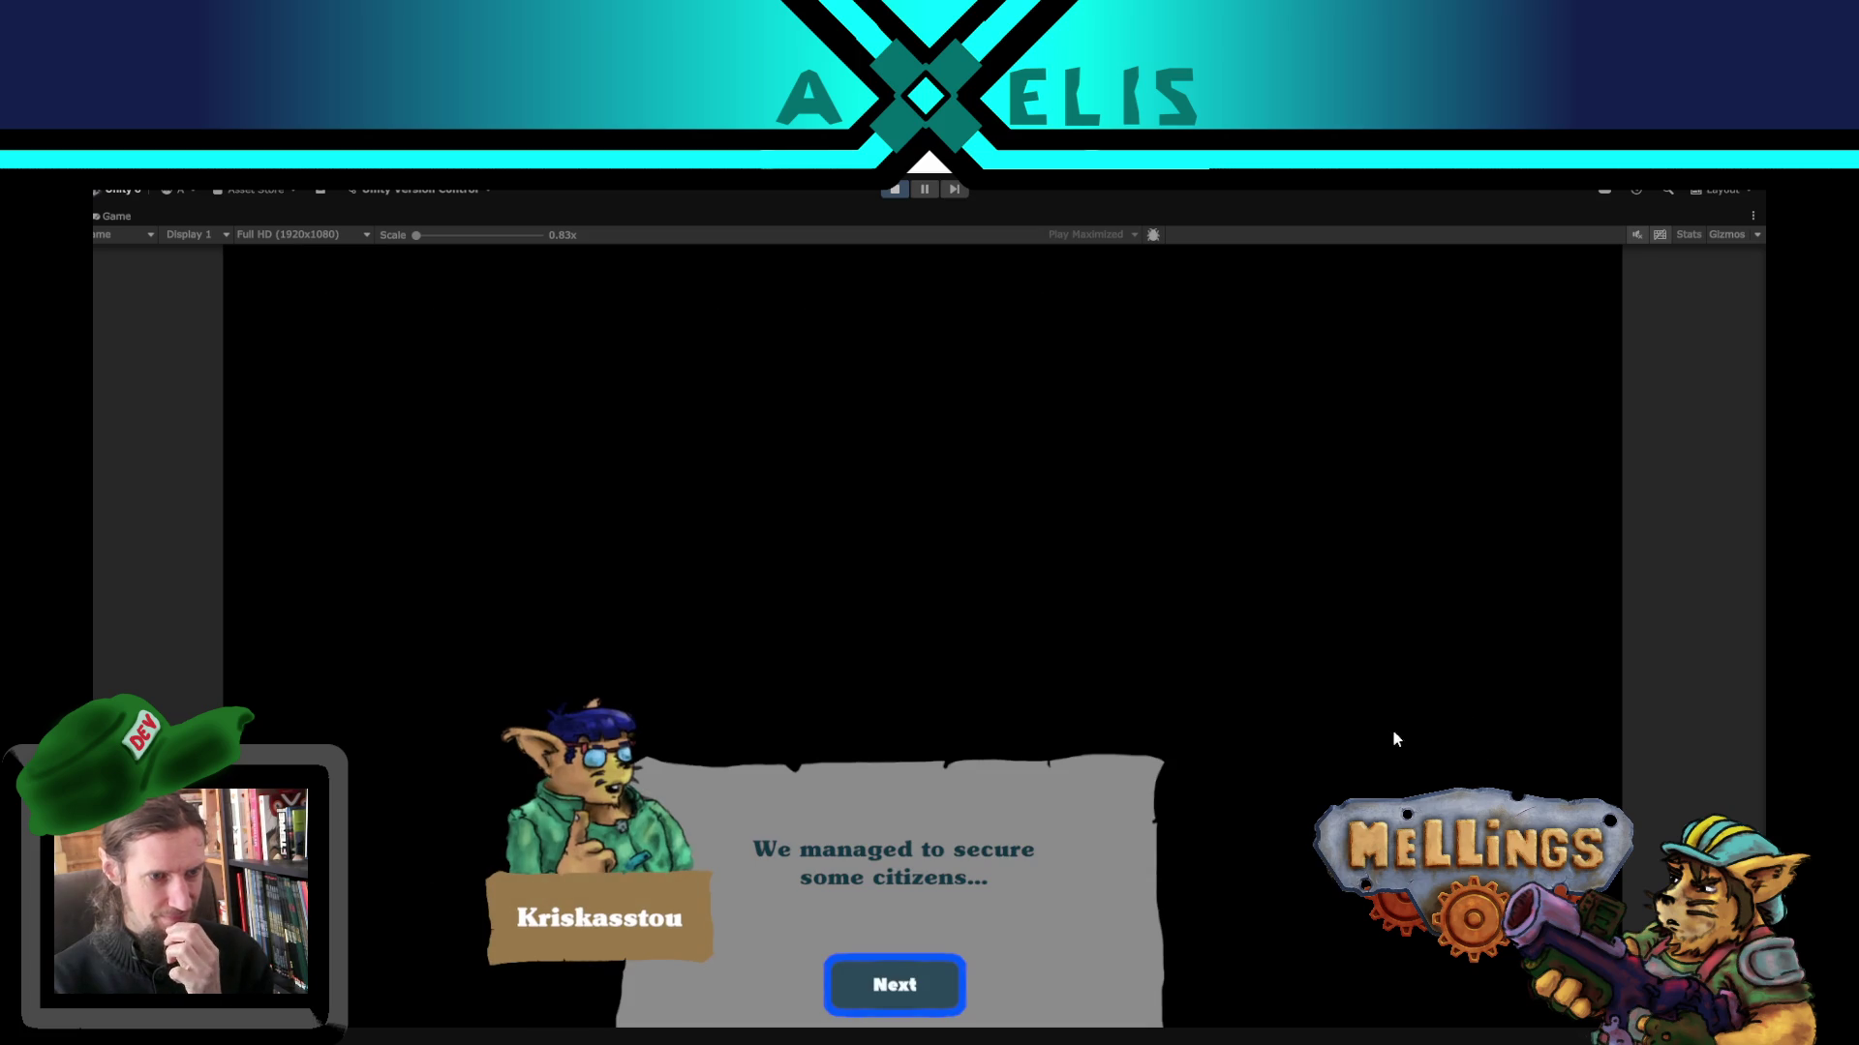
- Finish the dialogue, dismiss the Research tutorial and bring up the pause menu
click(896, 973)
click(897, 978)
click(899, 982)
click(901, 986)
click(901, 986)
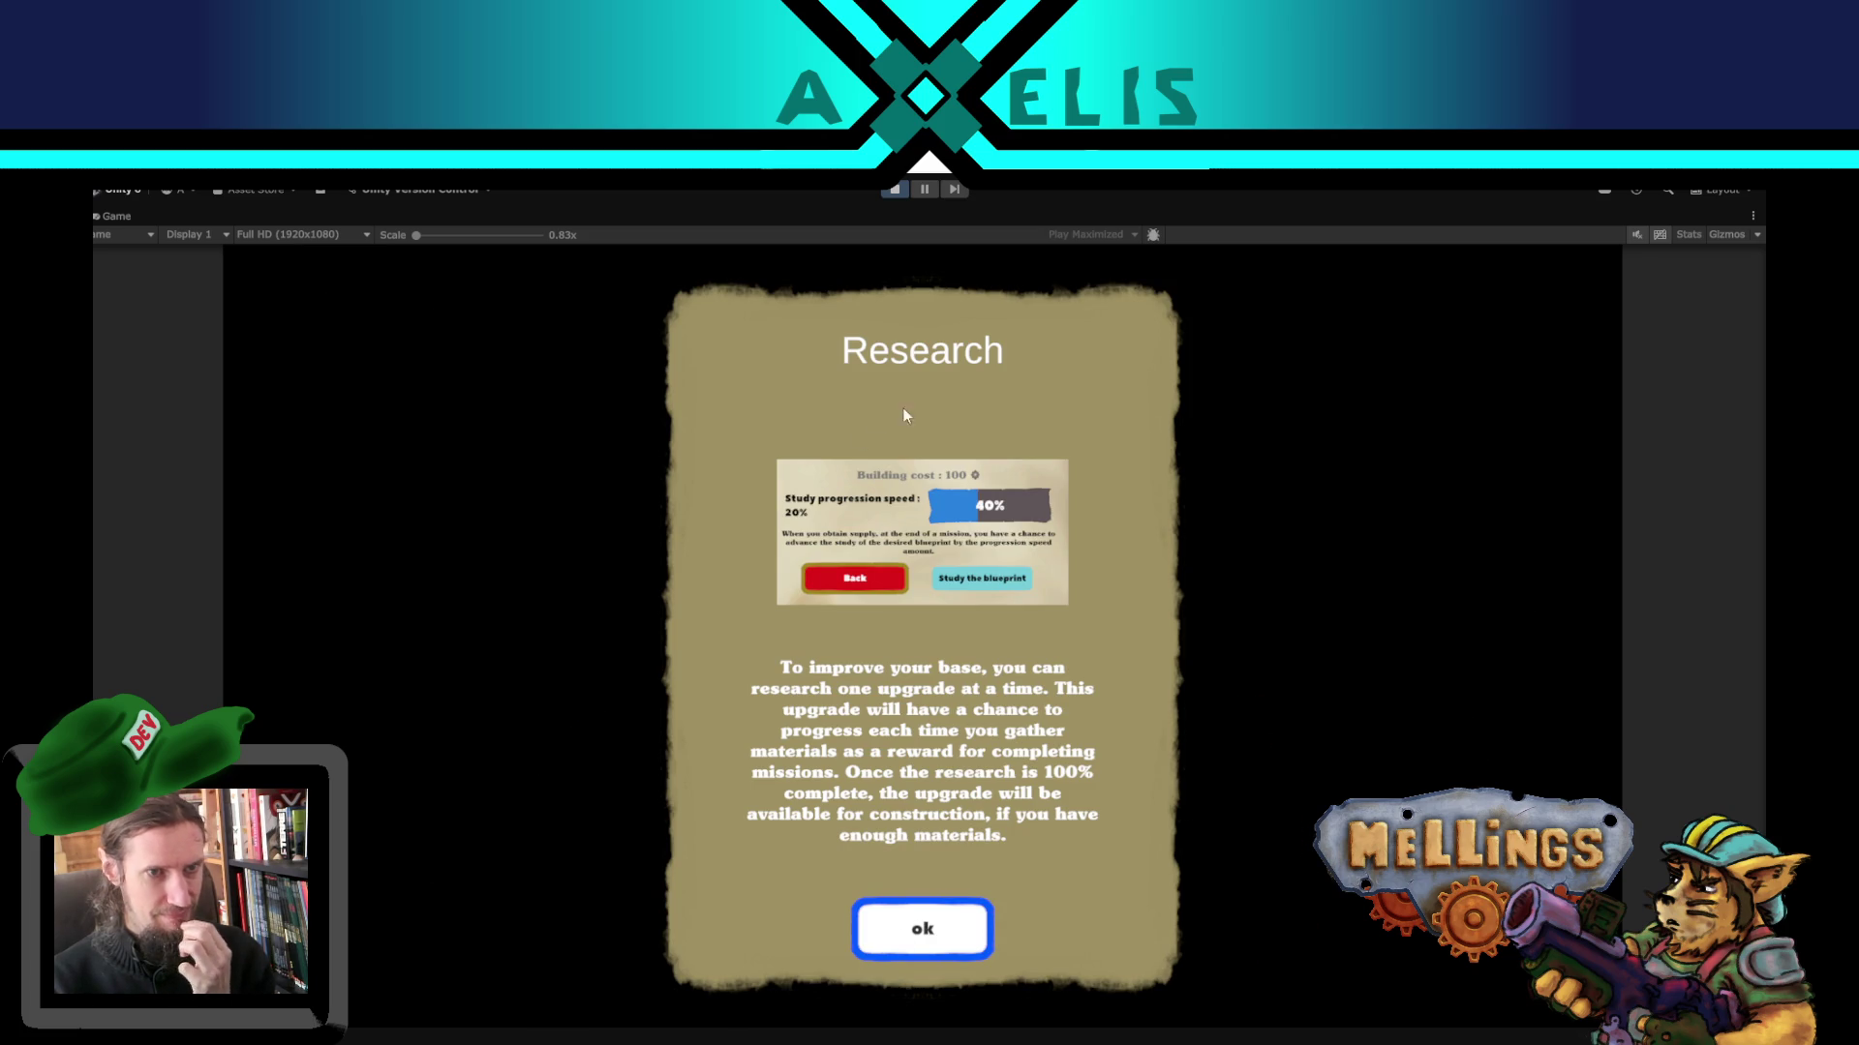
click(937, 930)
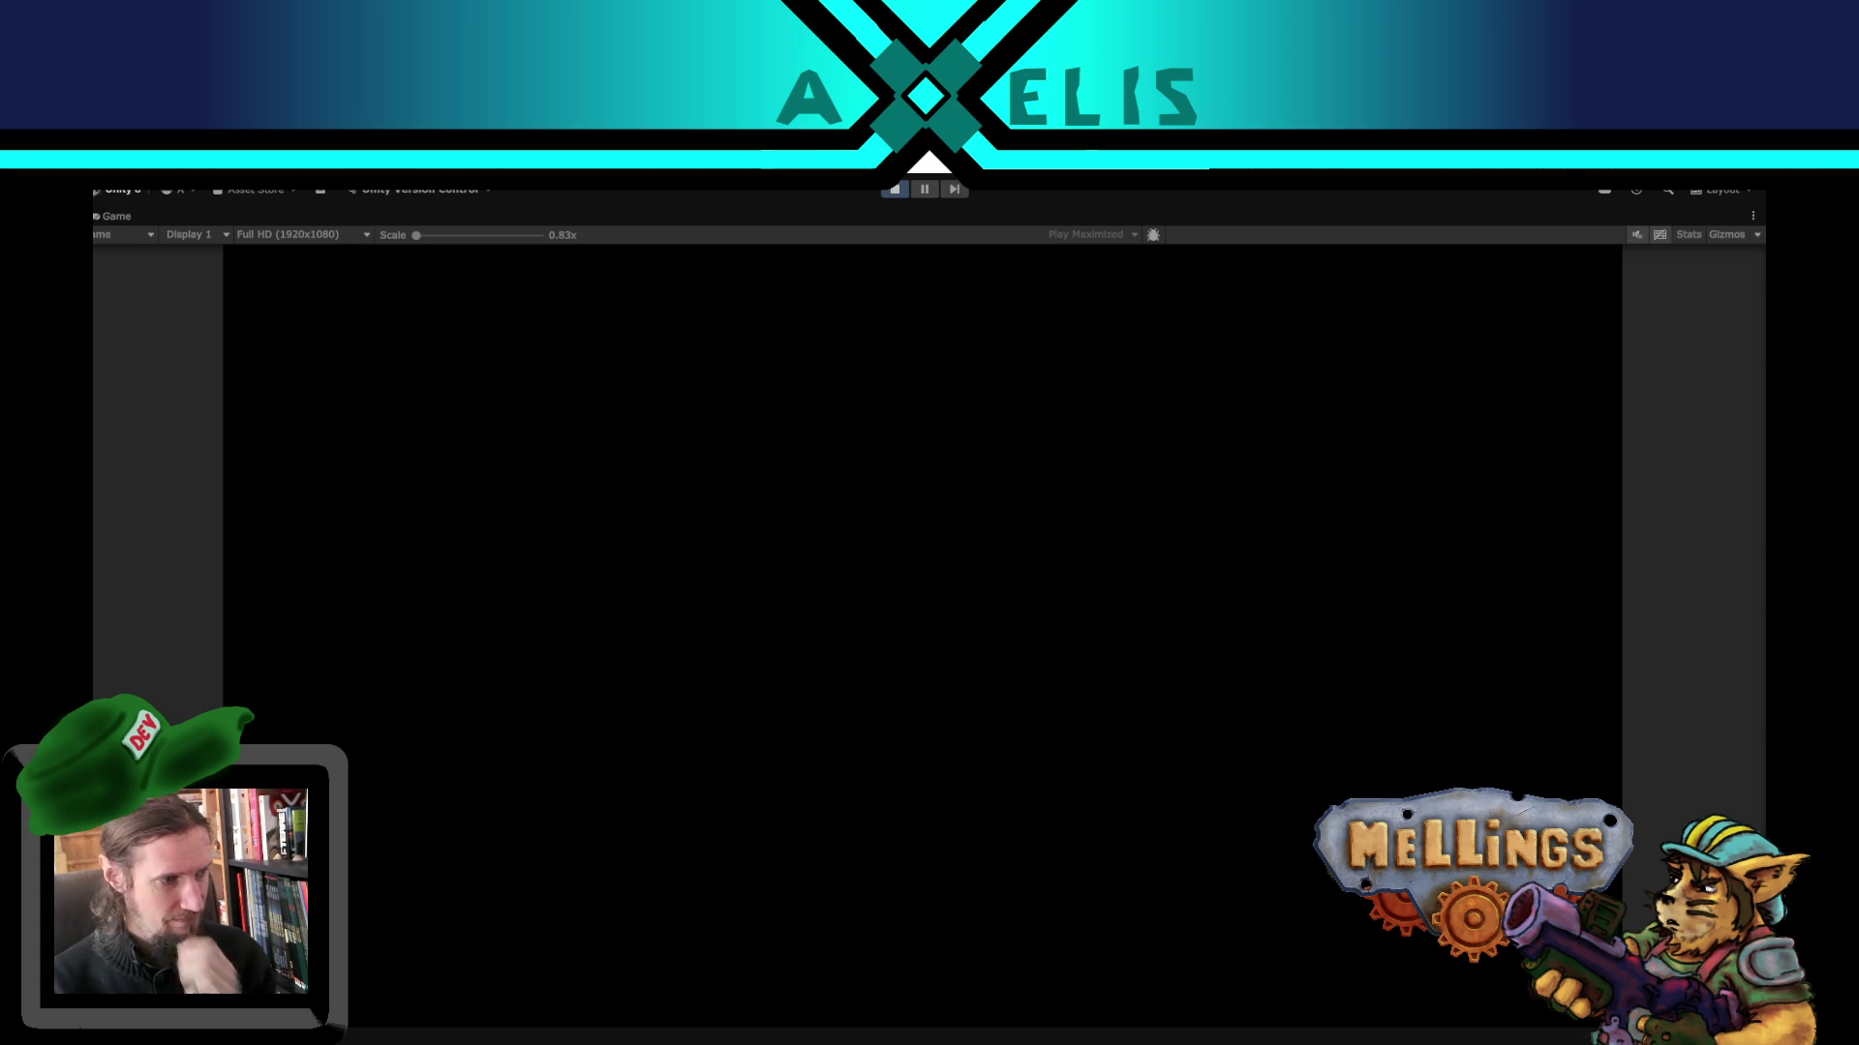
key(Escape)
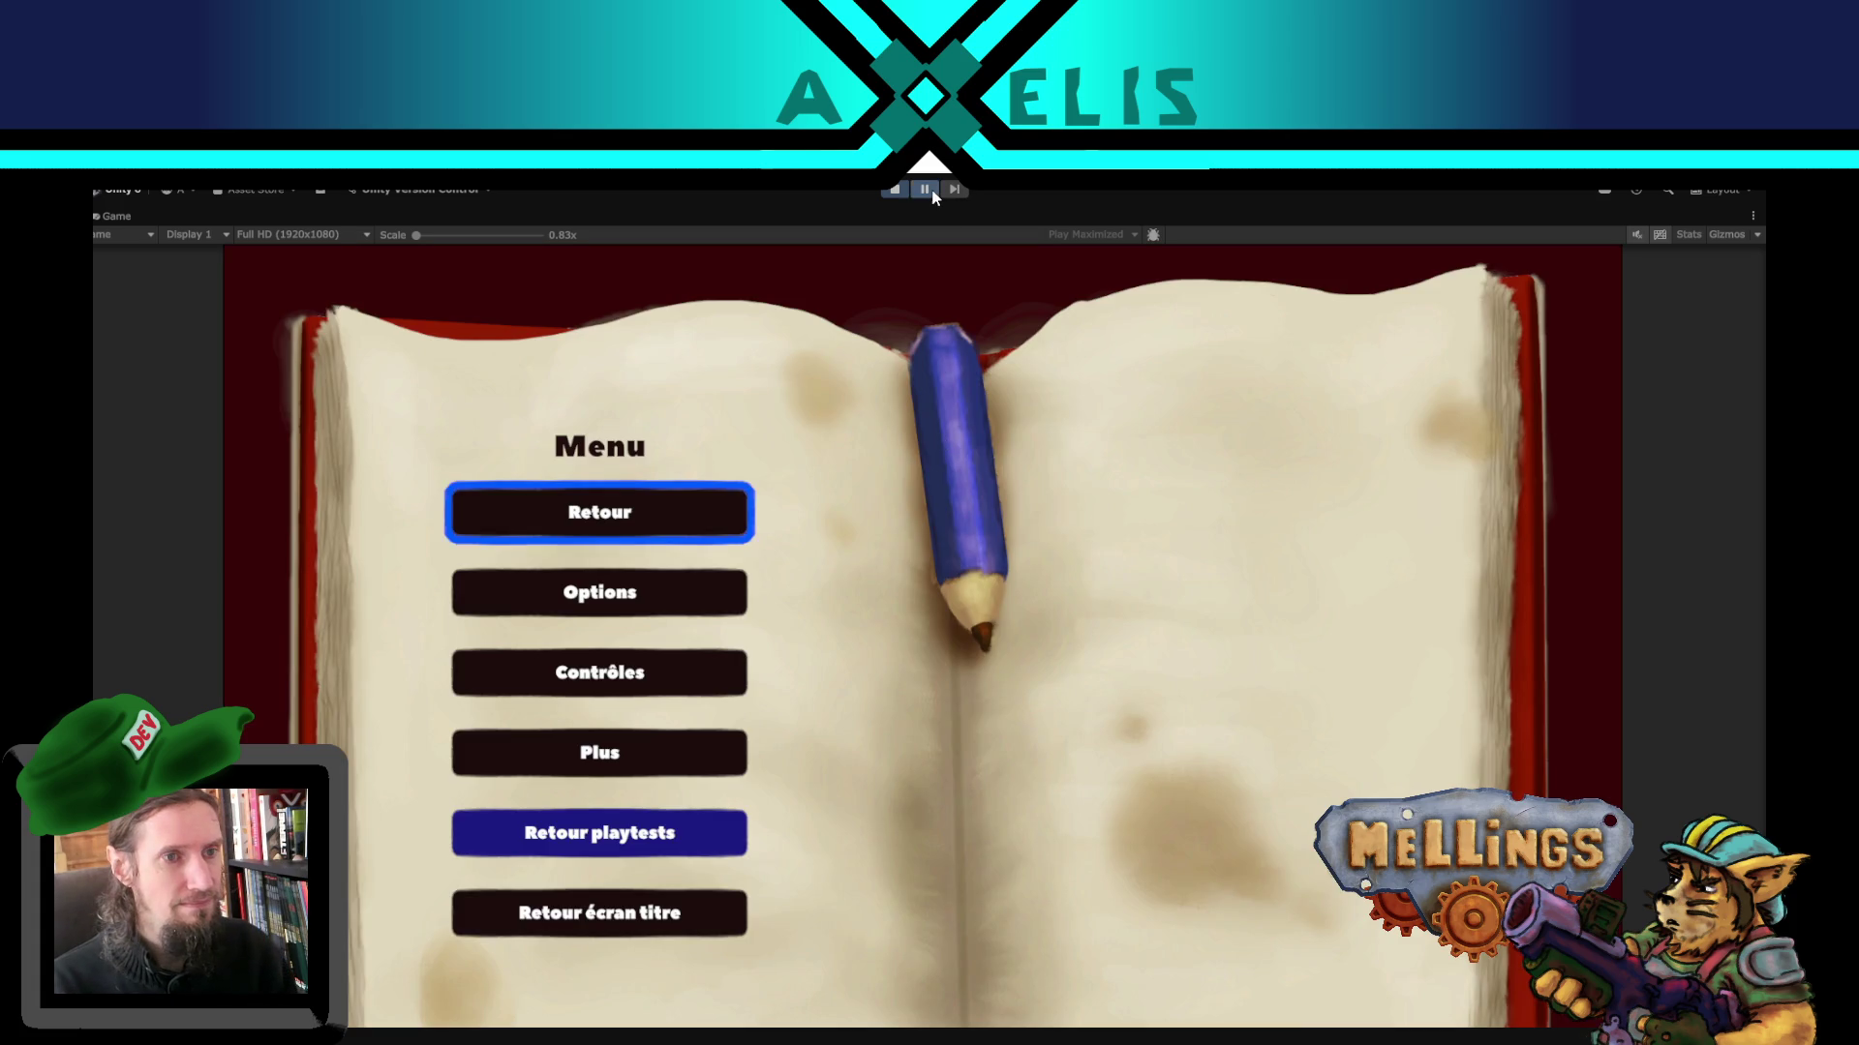
- With play mode paused, expand Terrier and set canvas_transition active
click(926, 191)
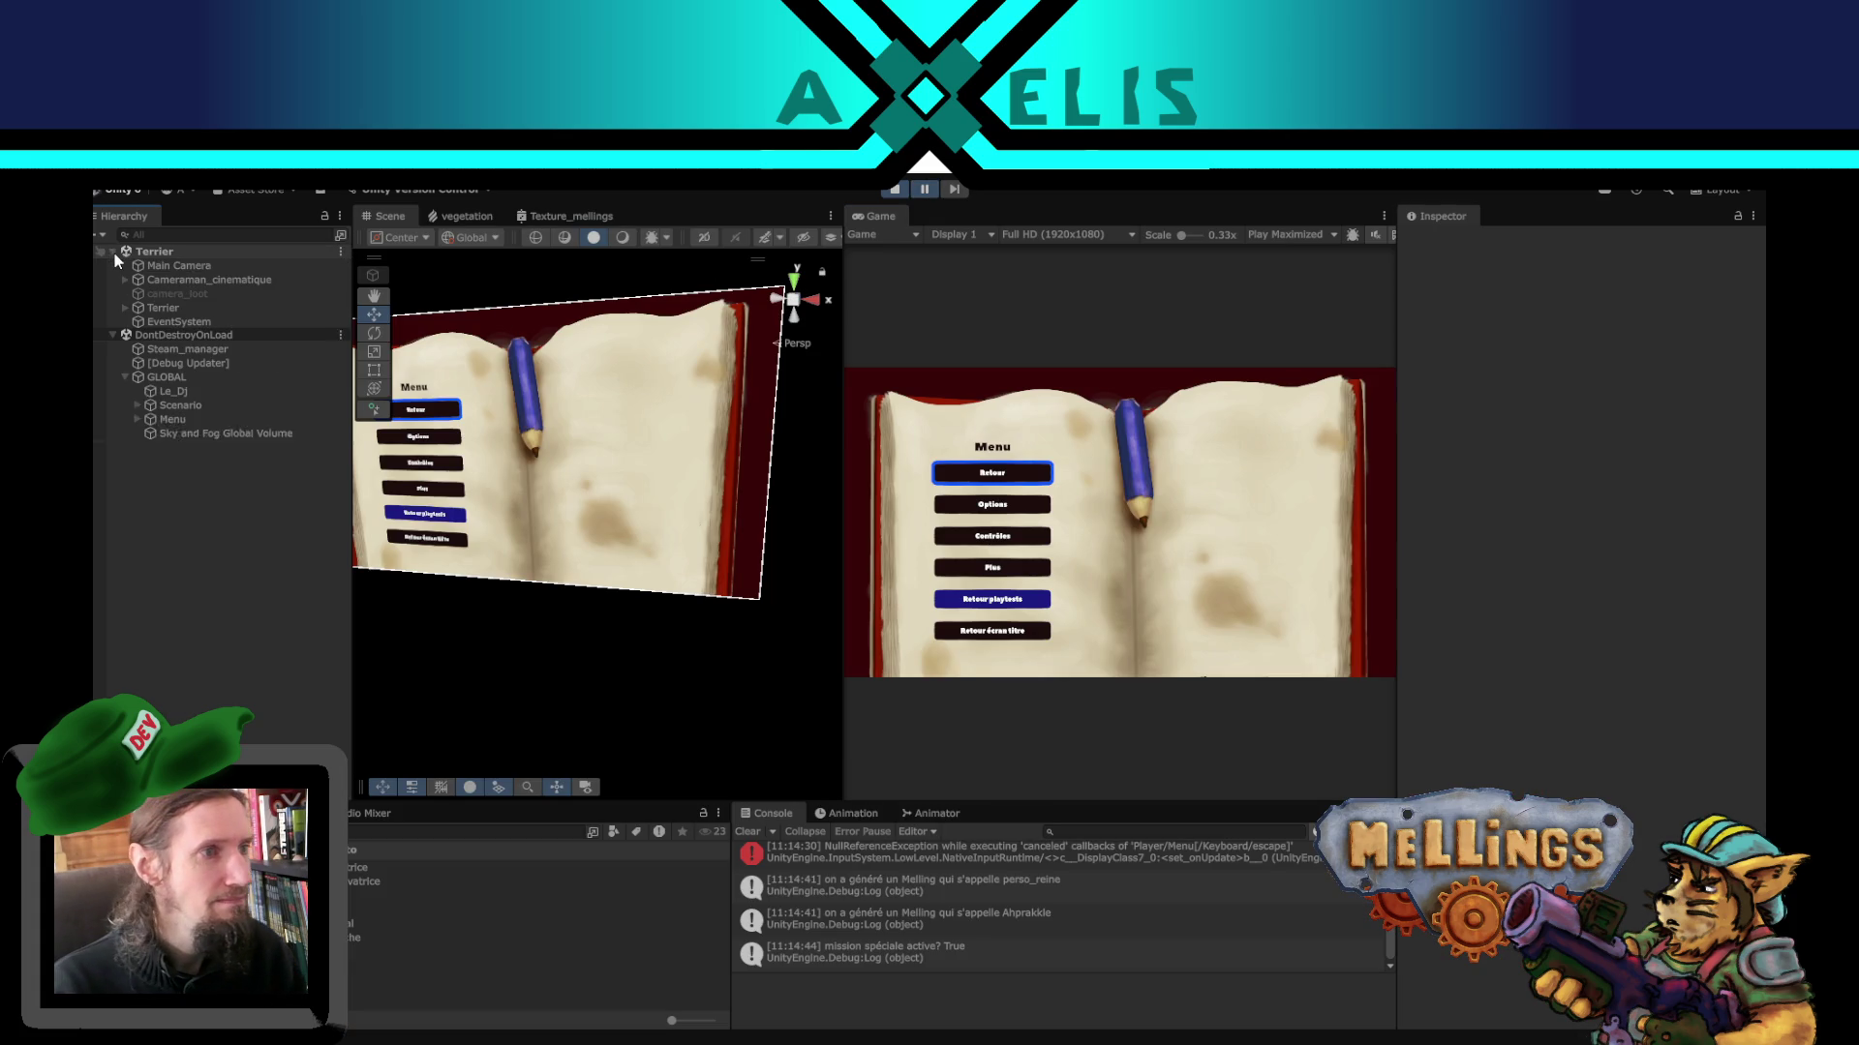
click(192, 337)
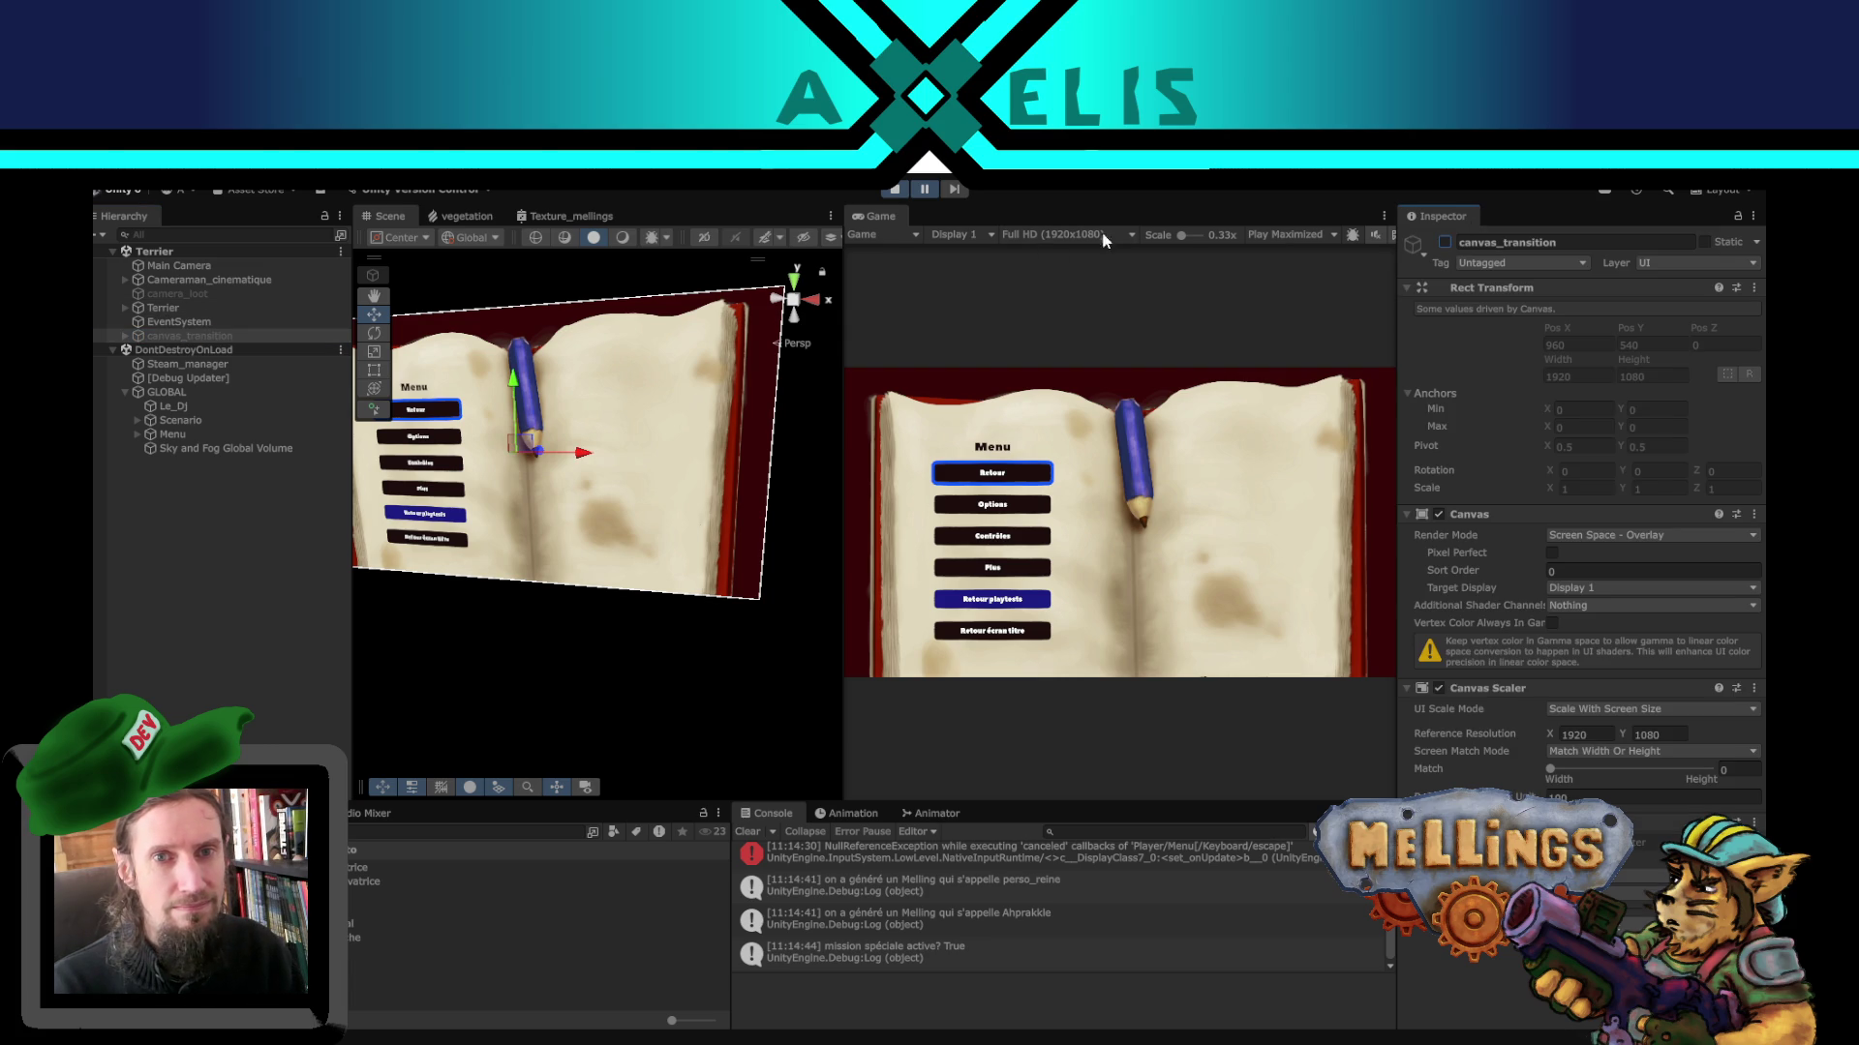
click(924, 192)
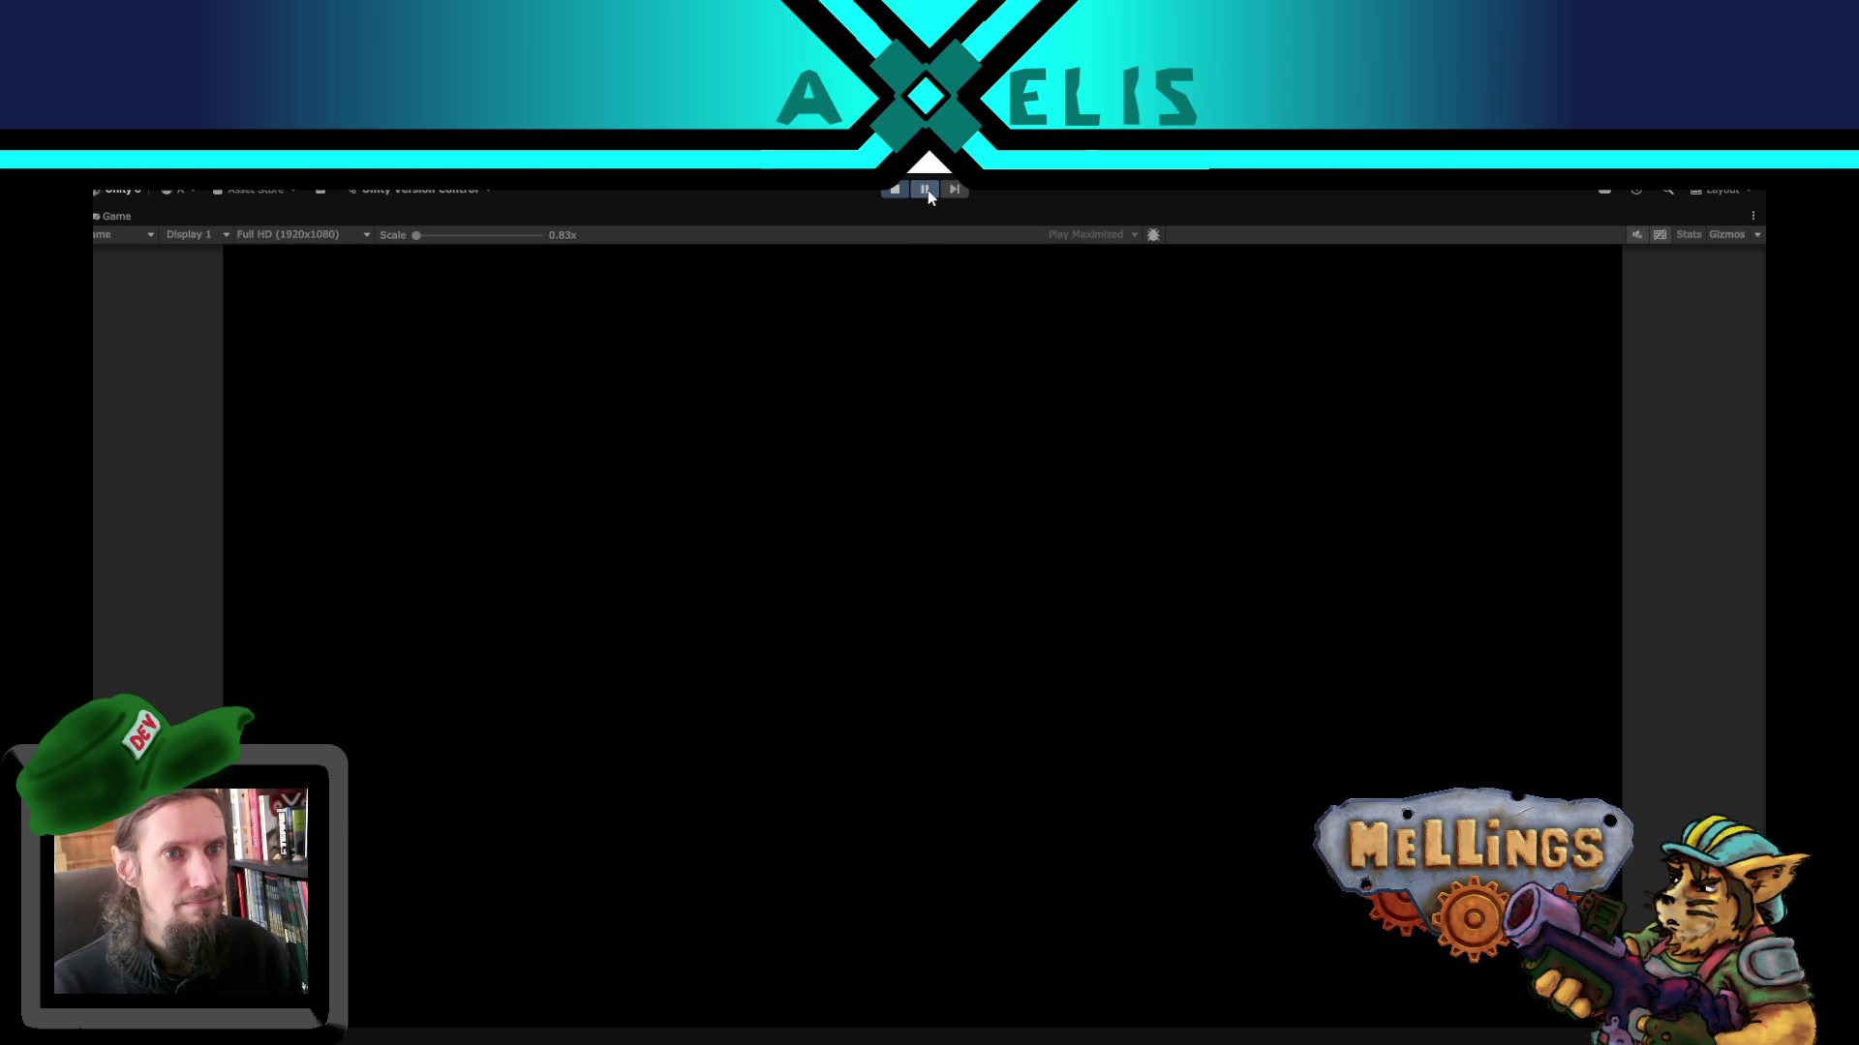
click(926, 190)
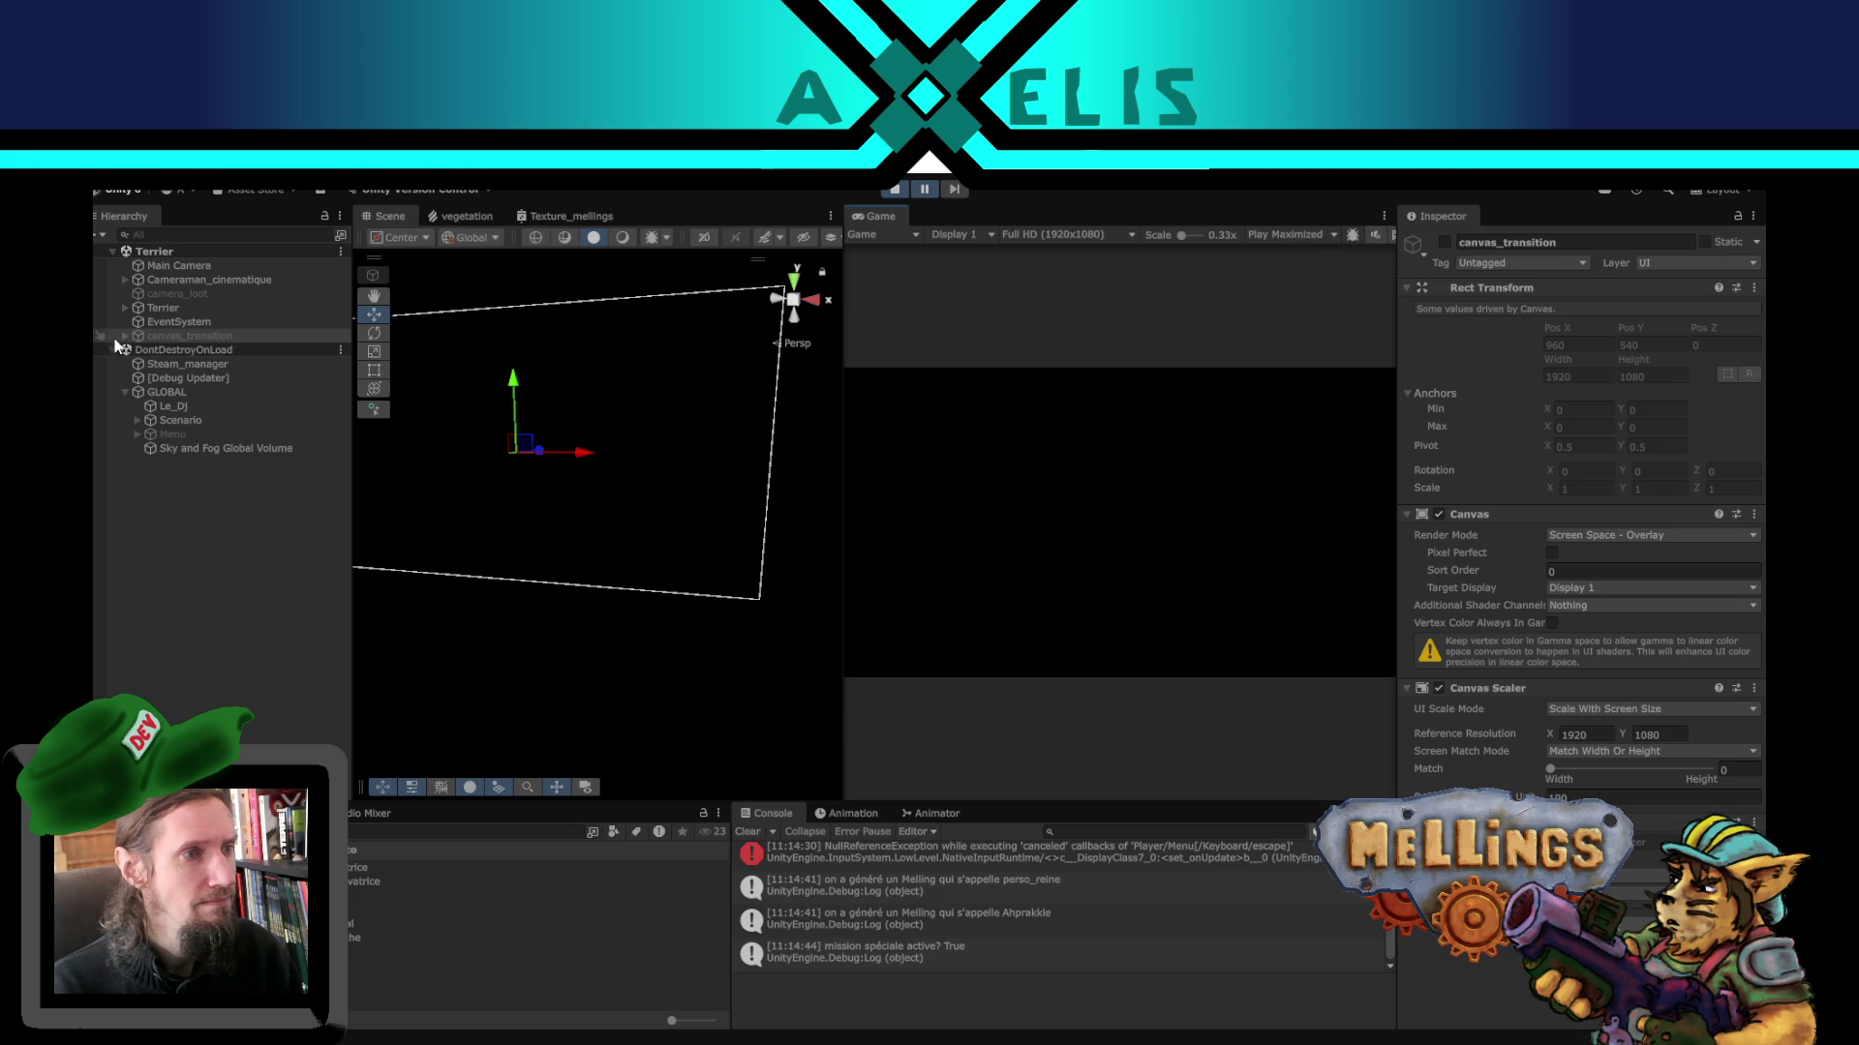
click(123, 310)
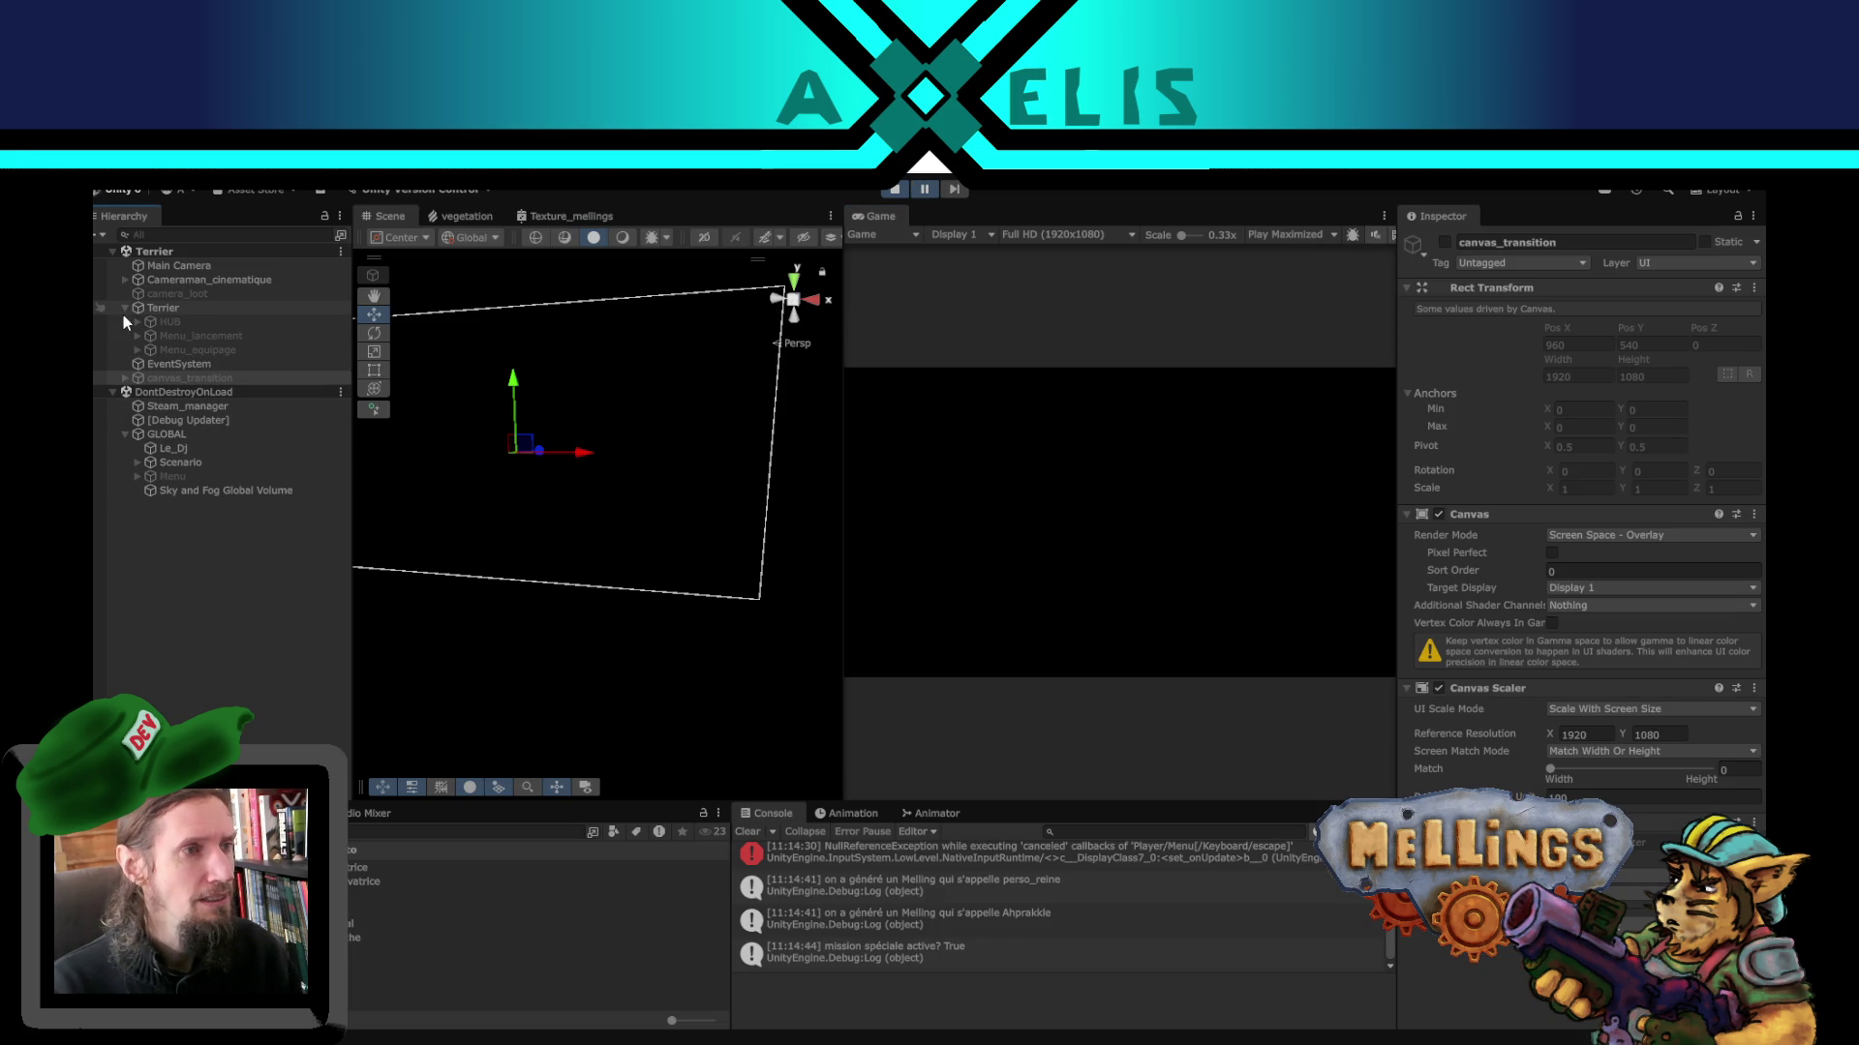
click(1445, 242)
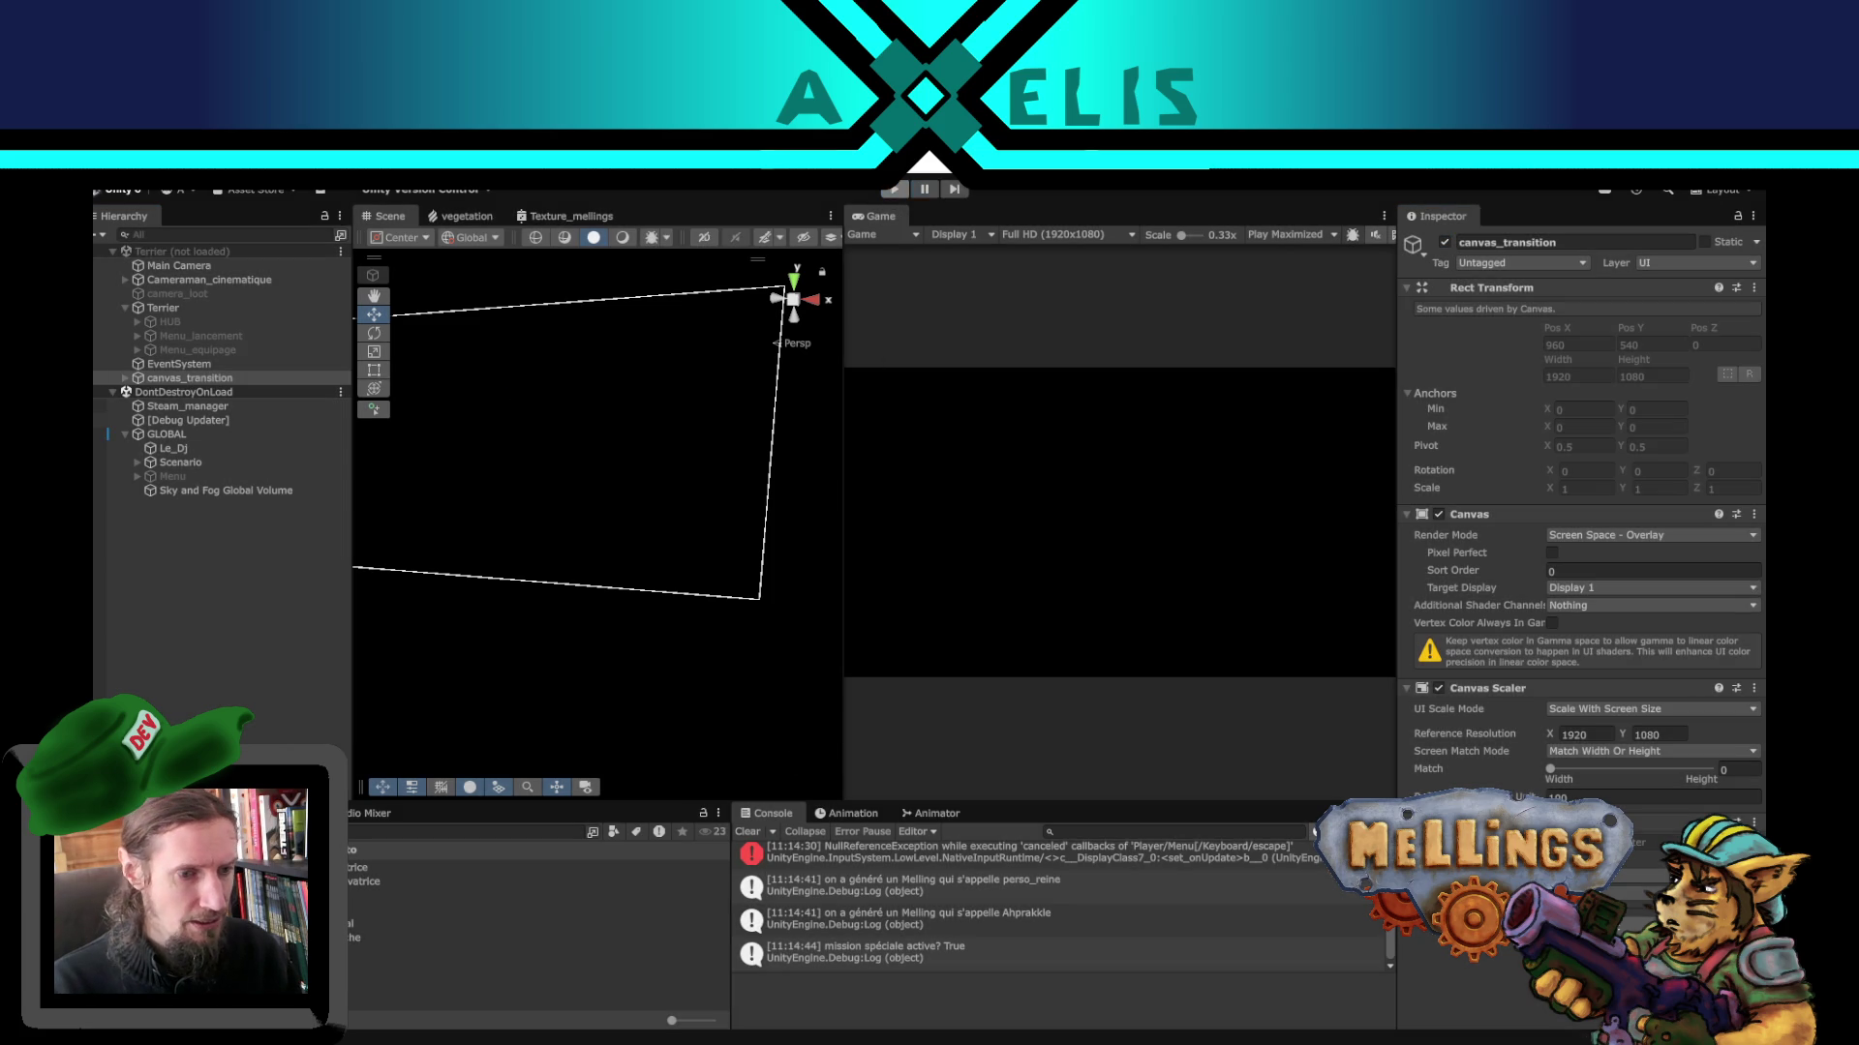
key(alt+Tab)
- Review Nouvelle_sauvegarde in GLOBAL.cs, then switch to Scenario.cs
scroll(1057, 768, down, 6)
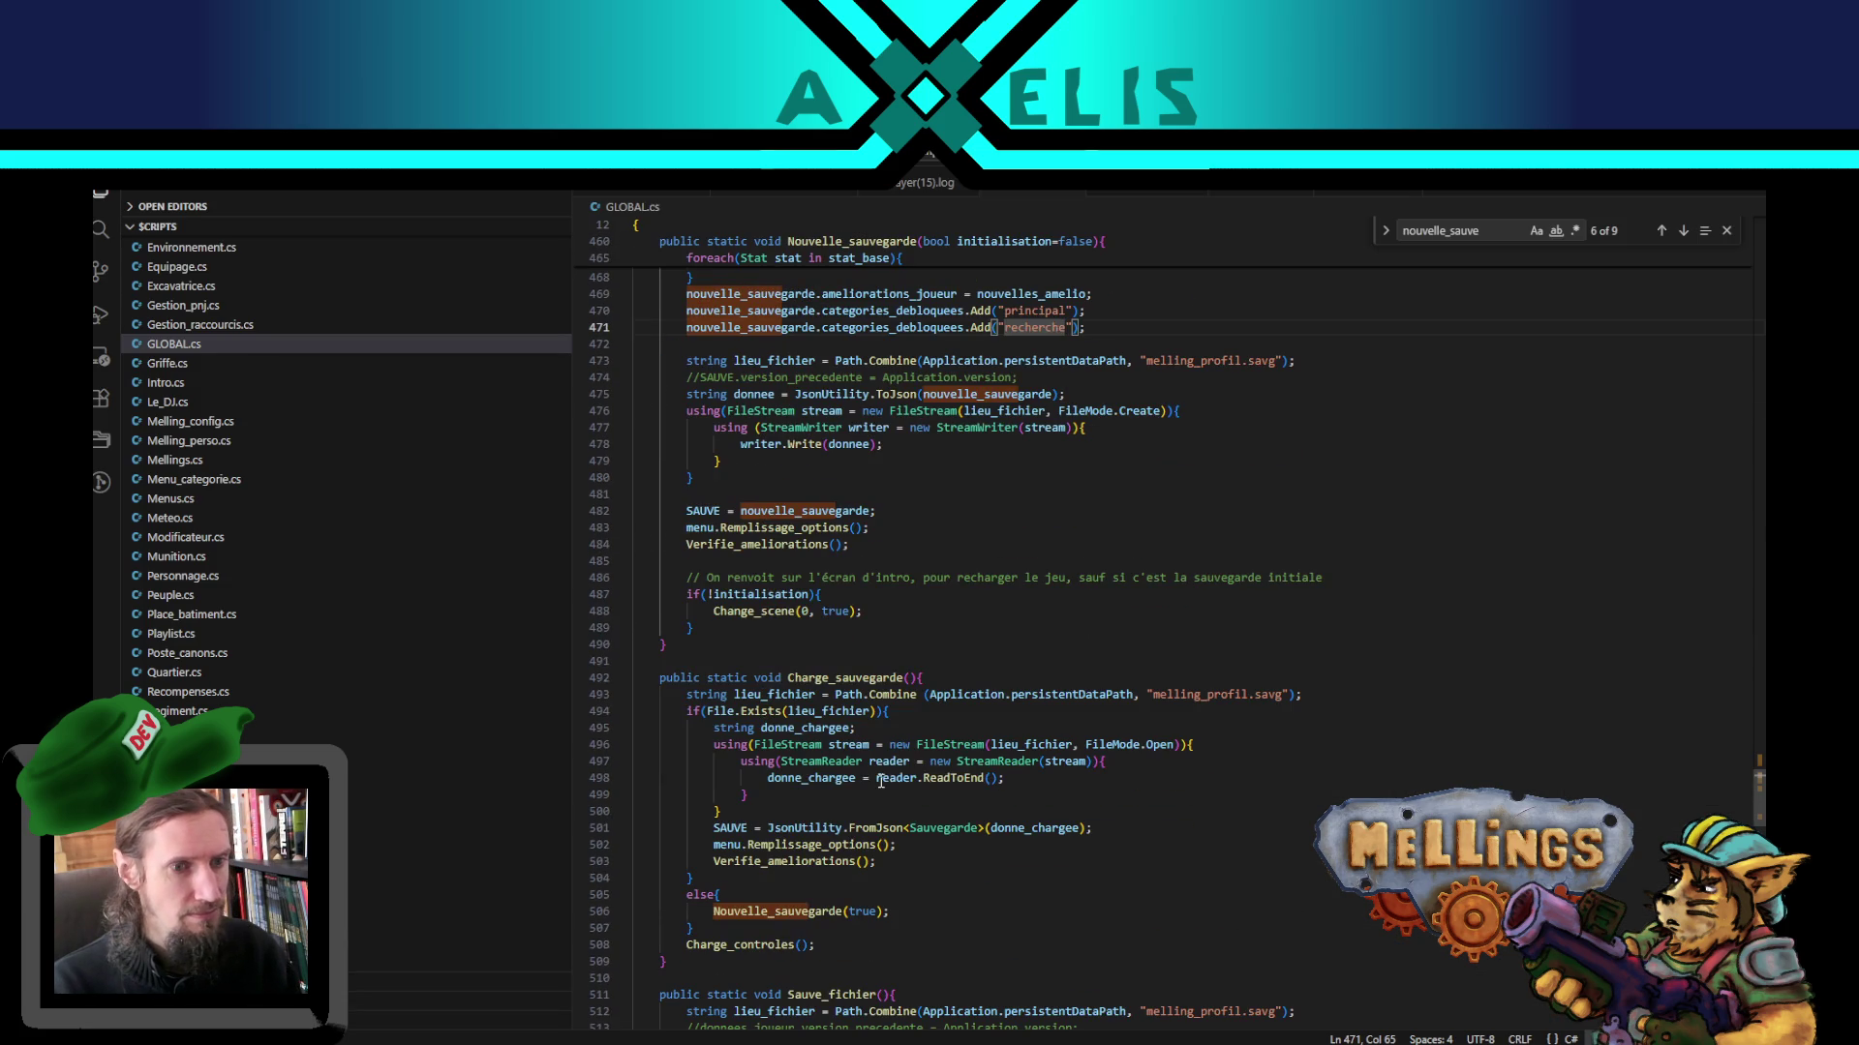
scroll(922, 800, down, 6)
scroll(929, 624, up, 11)
scroll(851, 567, up, 1)
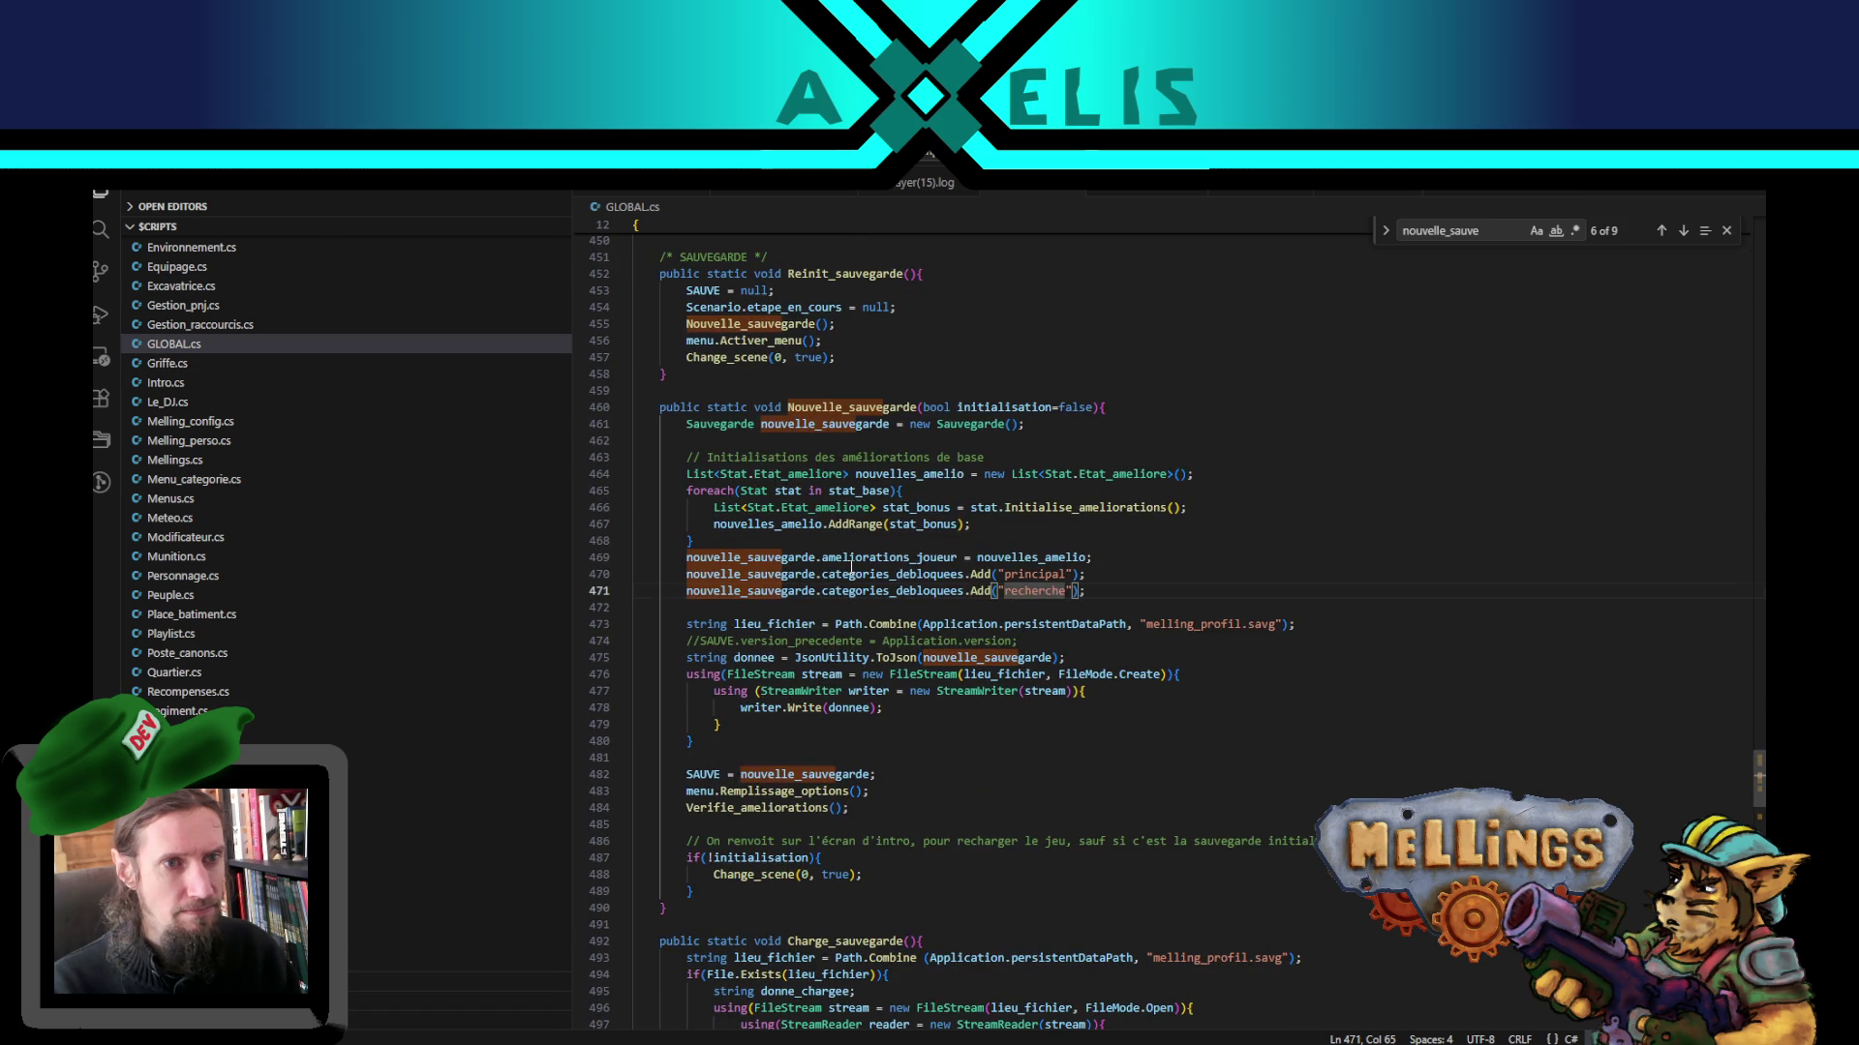
click(1400, 200)
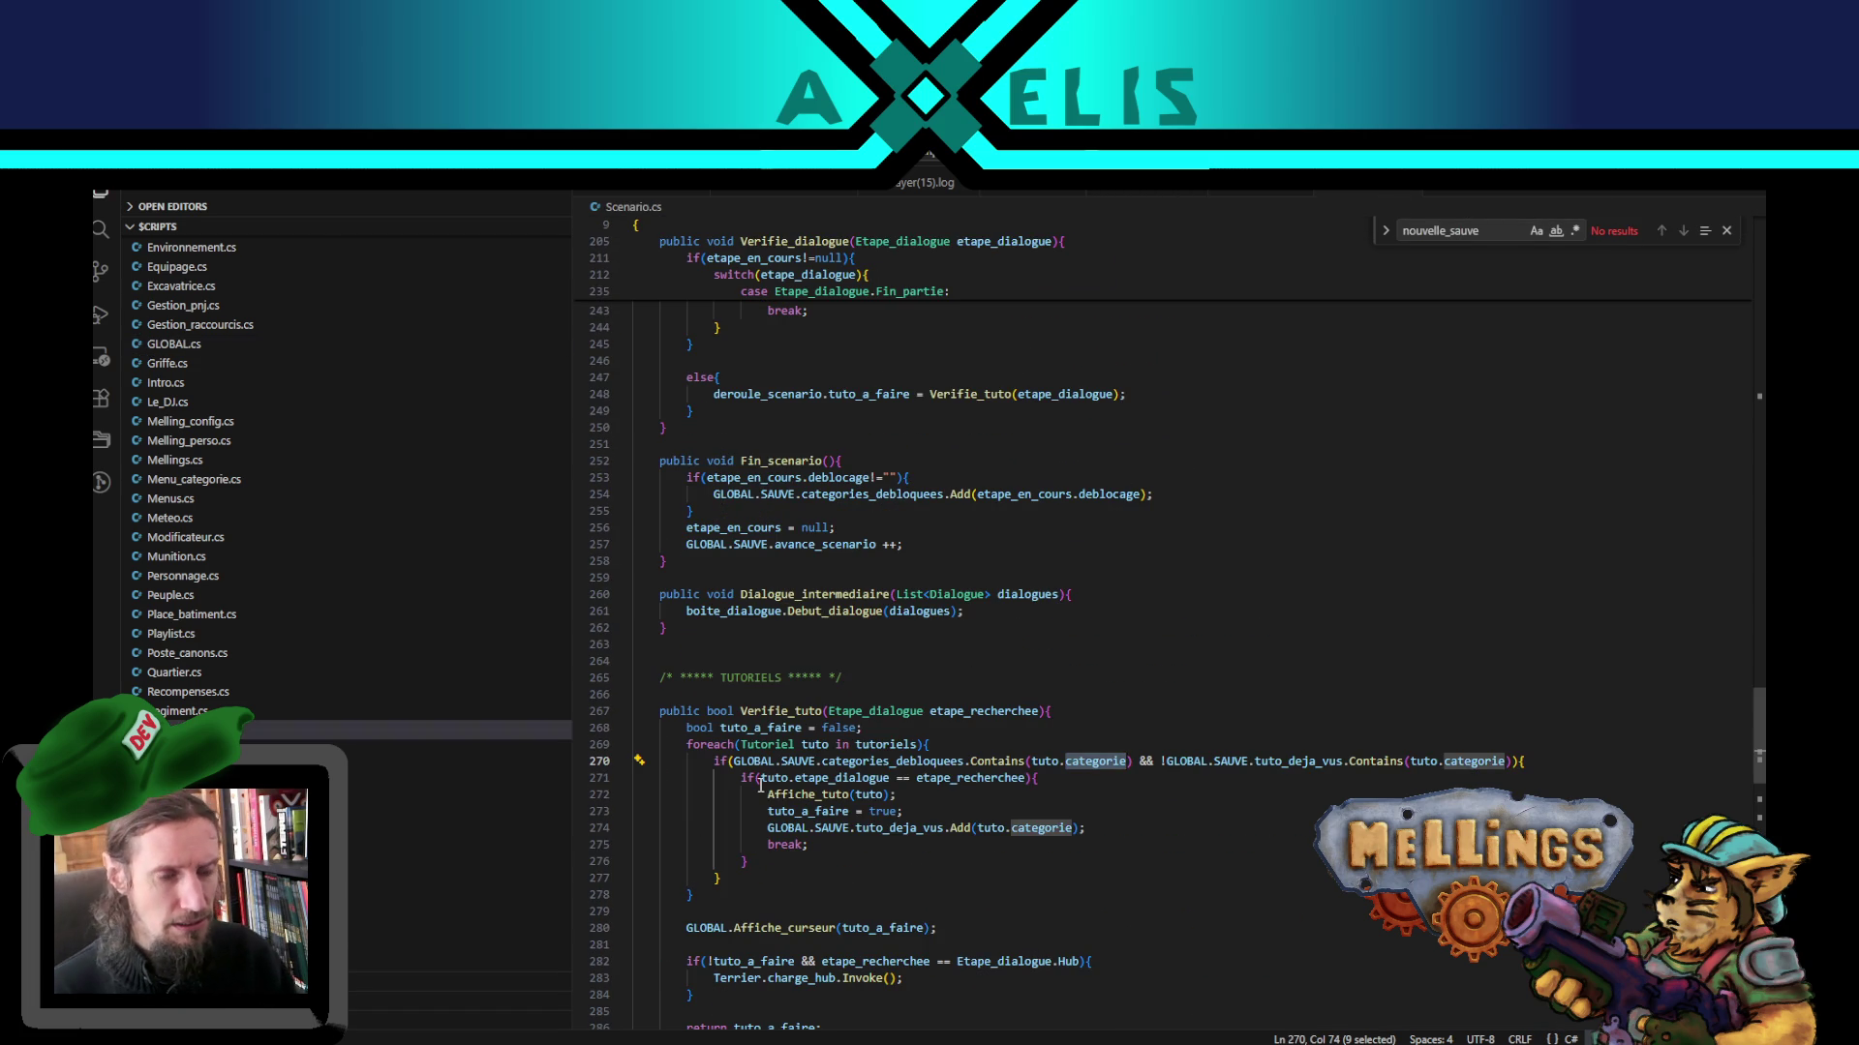
- Highlight uses of tutoriels and GLOBAL.SAUVE.categories_debloquees in Scenario.cs's tutorial check
scroll(744, 765, down, 4)
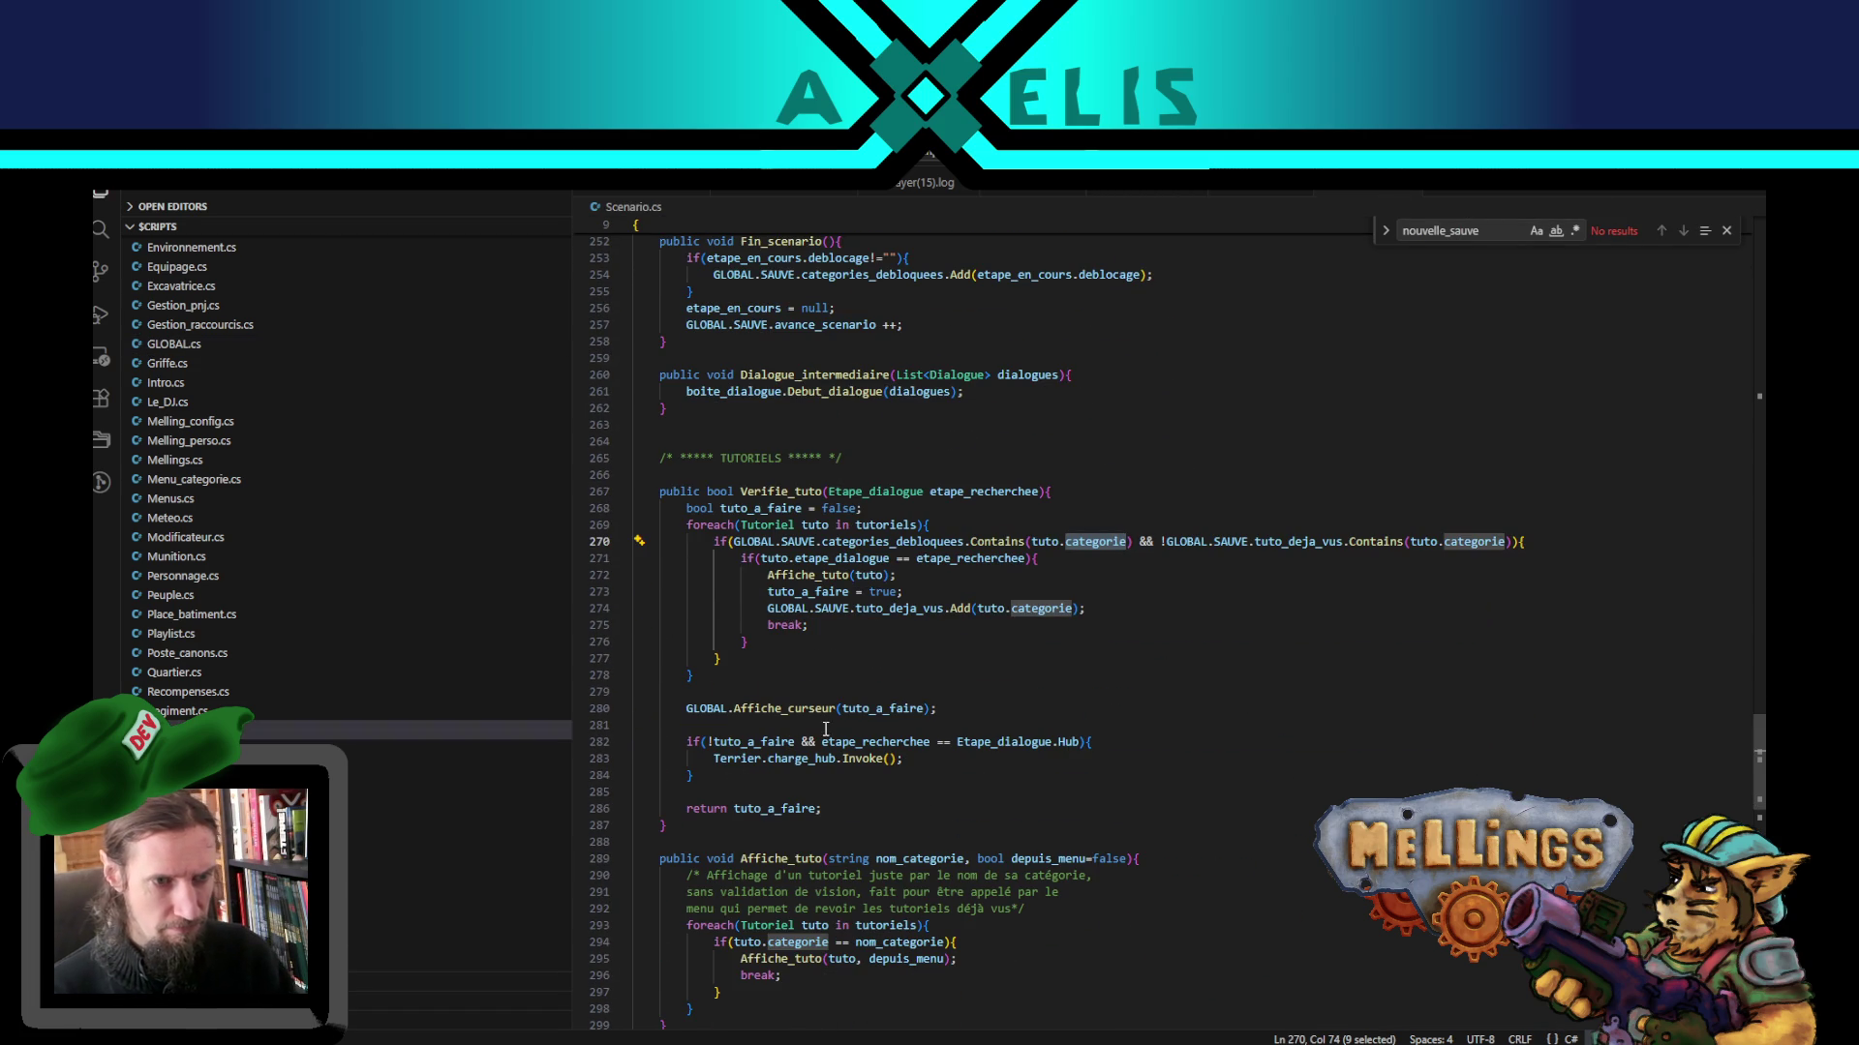
scroll(796, 566, down, 3)
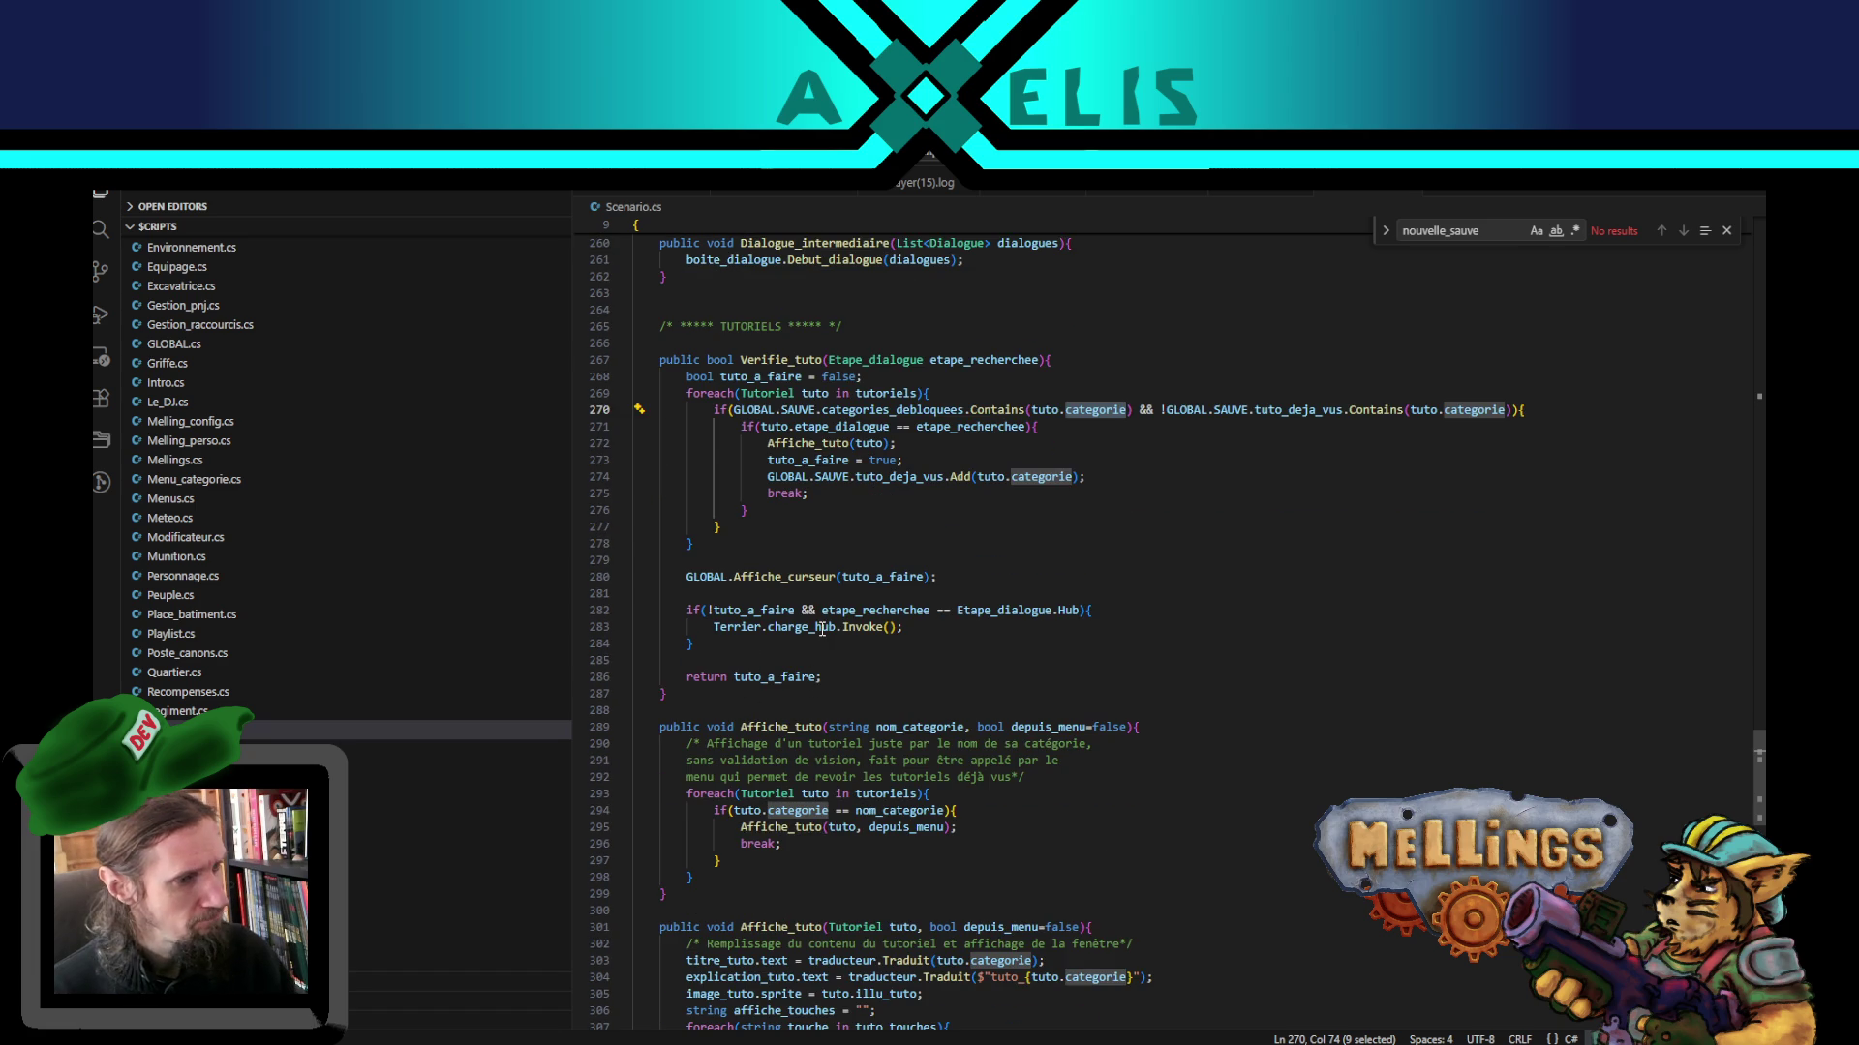
scroll(699, 545, up, 3)
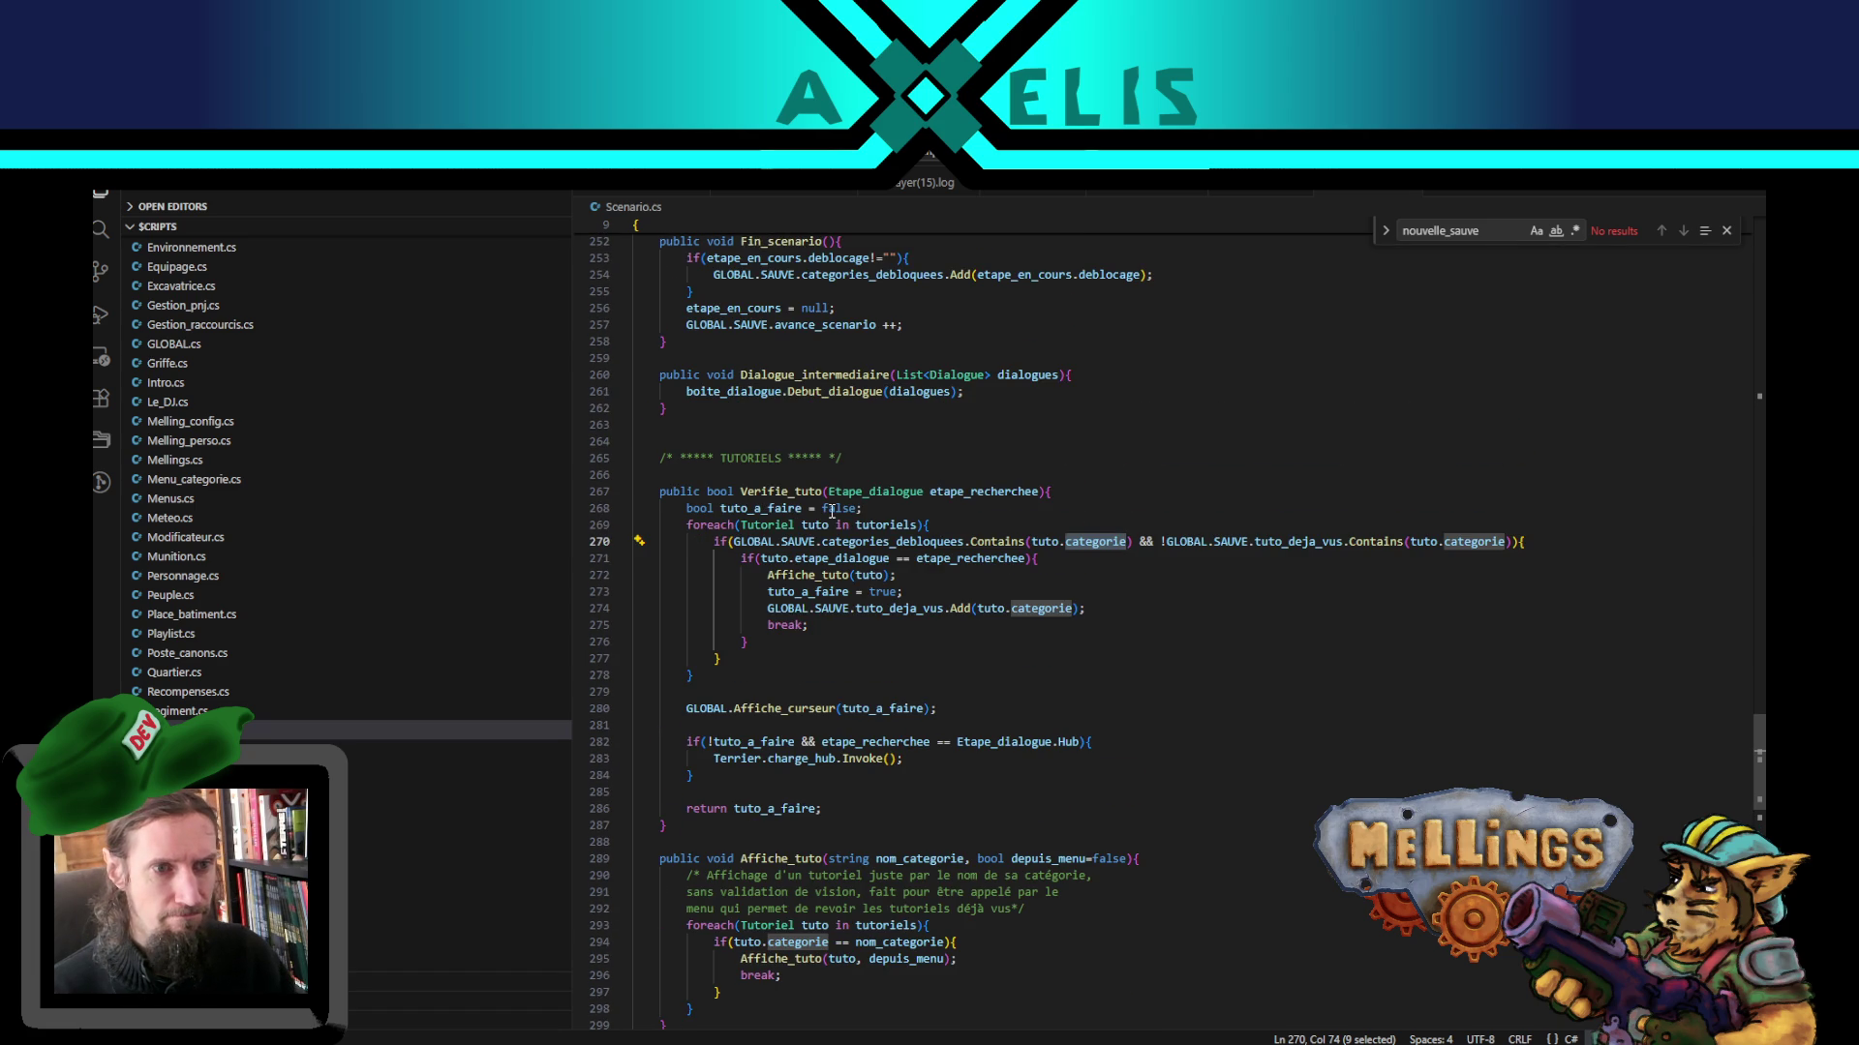
double_click(877, 524)
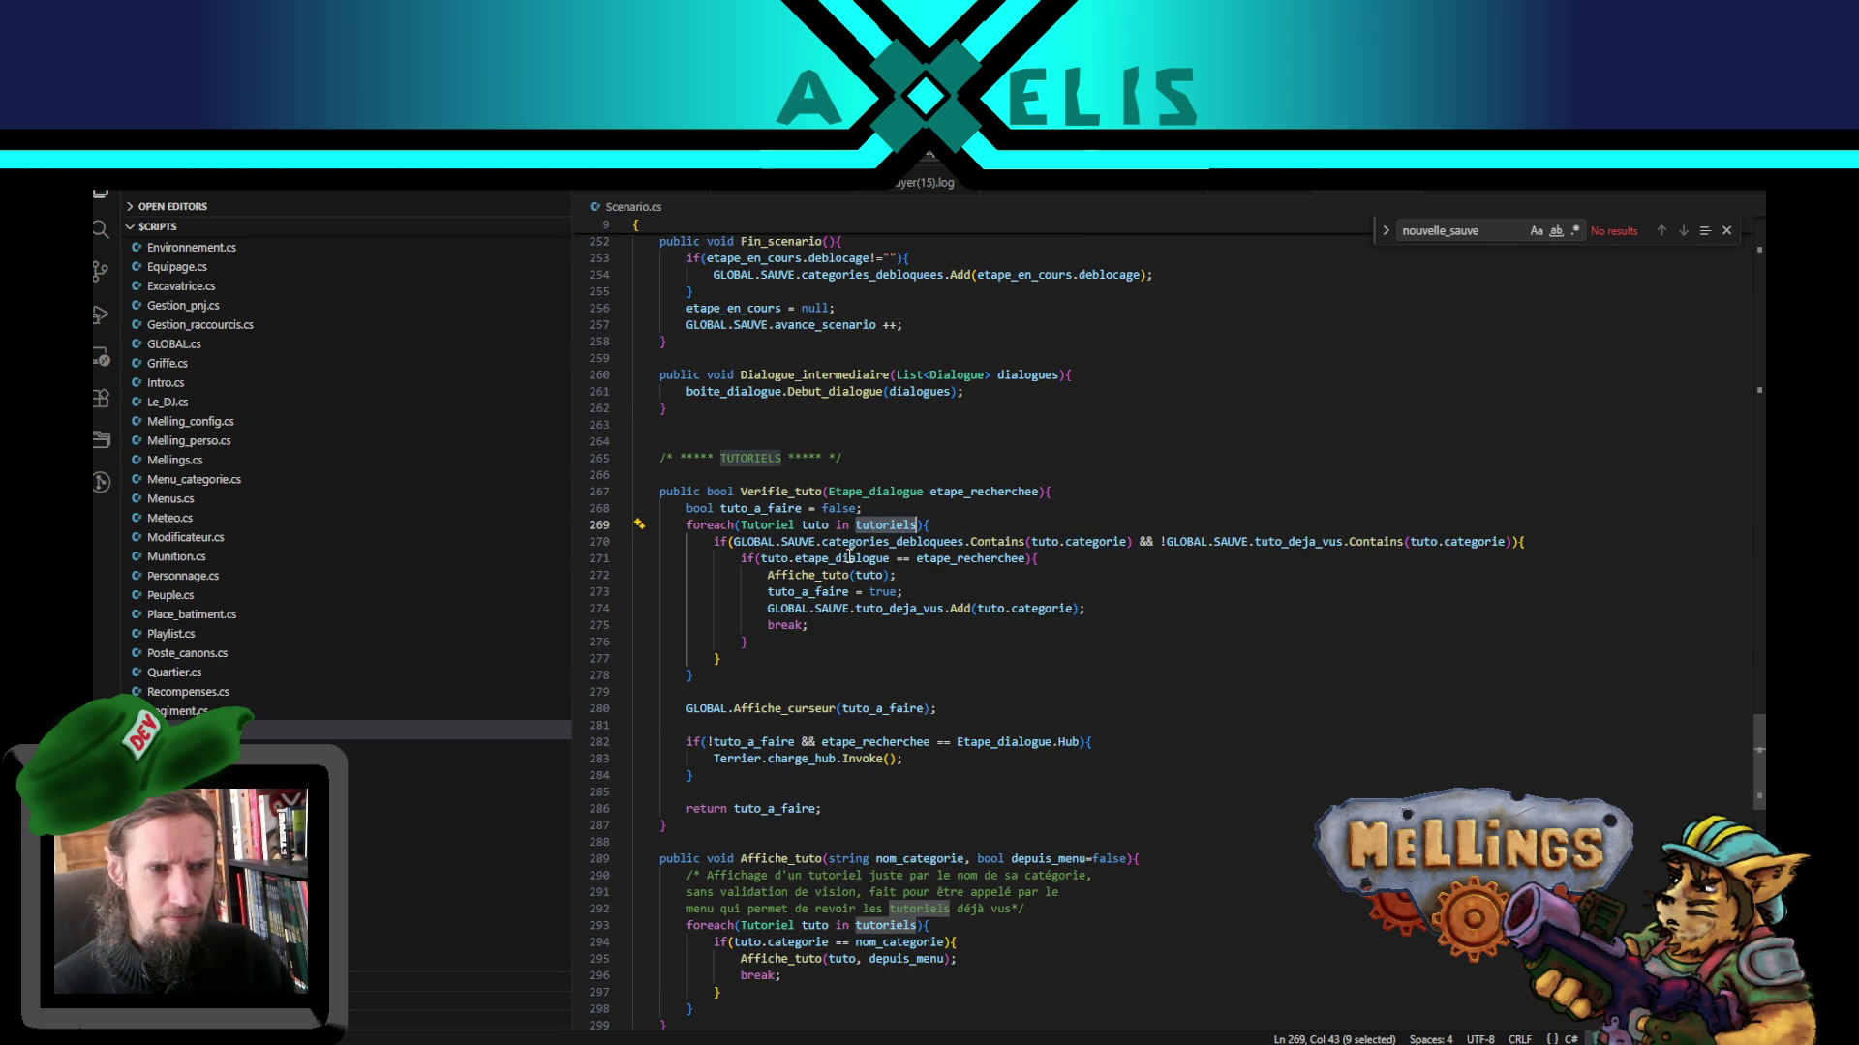
drag(733, 542, 964, 542)
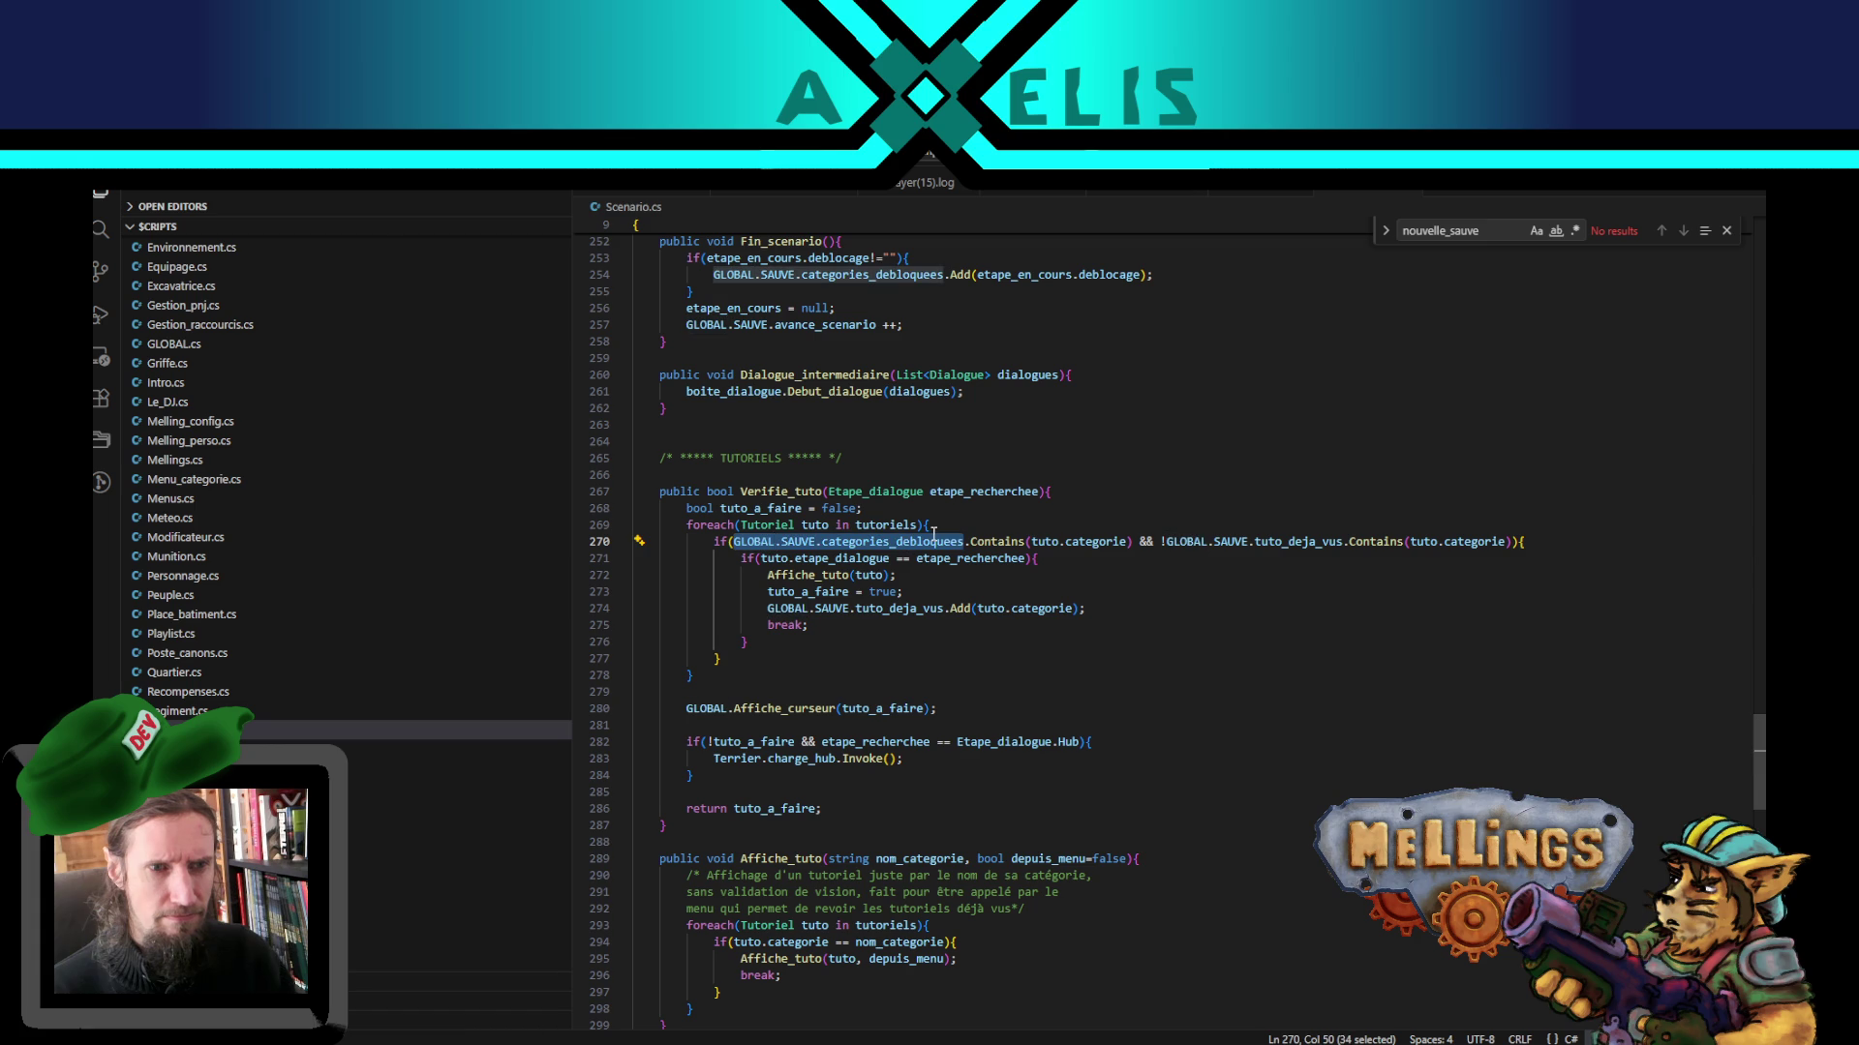
double_click(933, 542)
- Find Ouvre_tuto and highlight its pause variable and the En_pause(pause) argument on line 336
scroll(823, 562, down, 5)
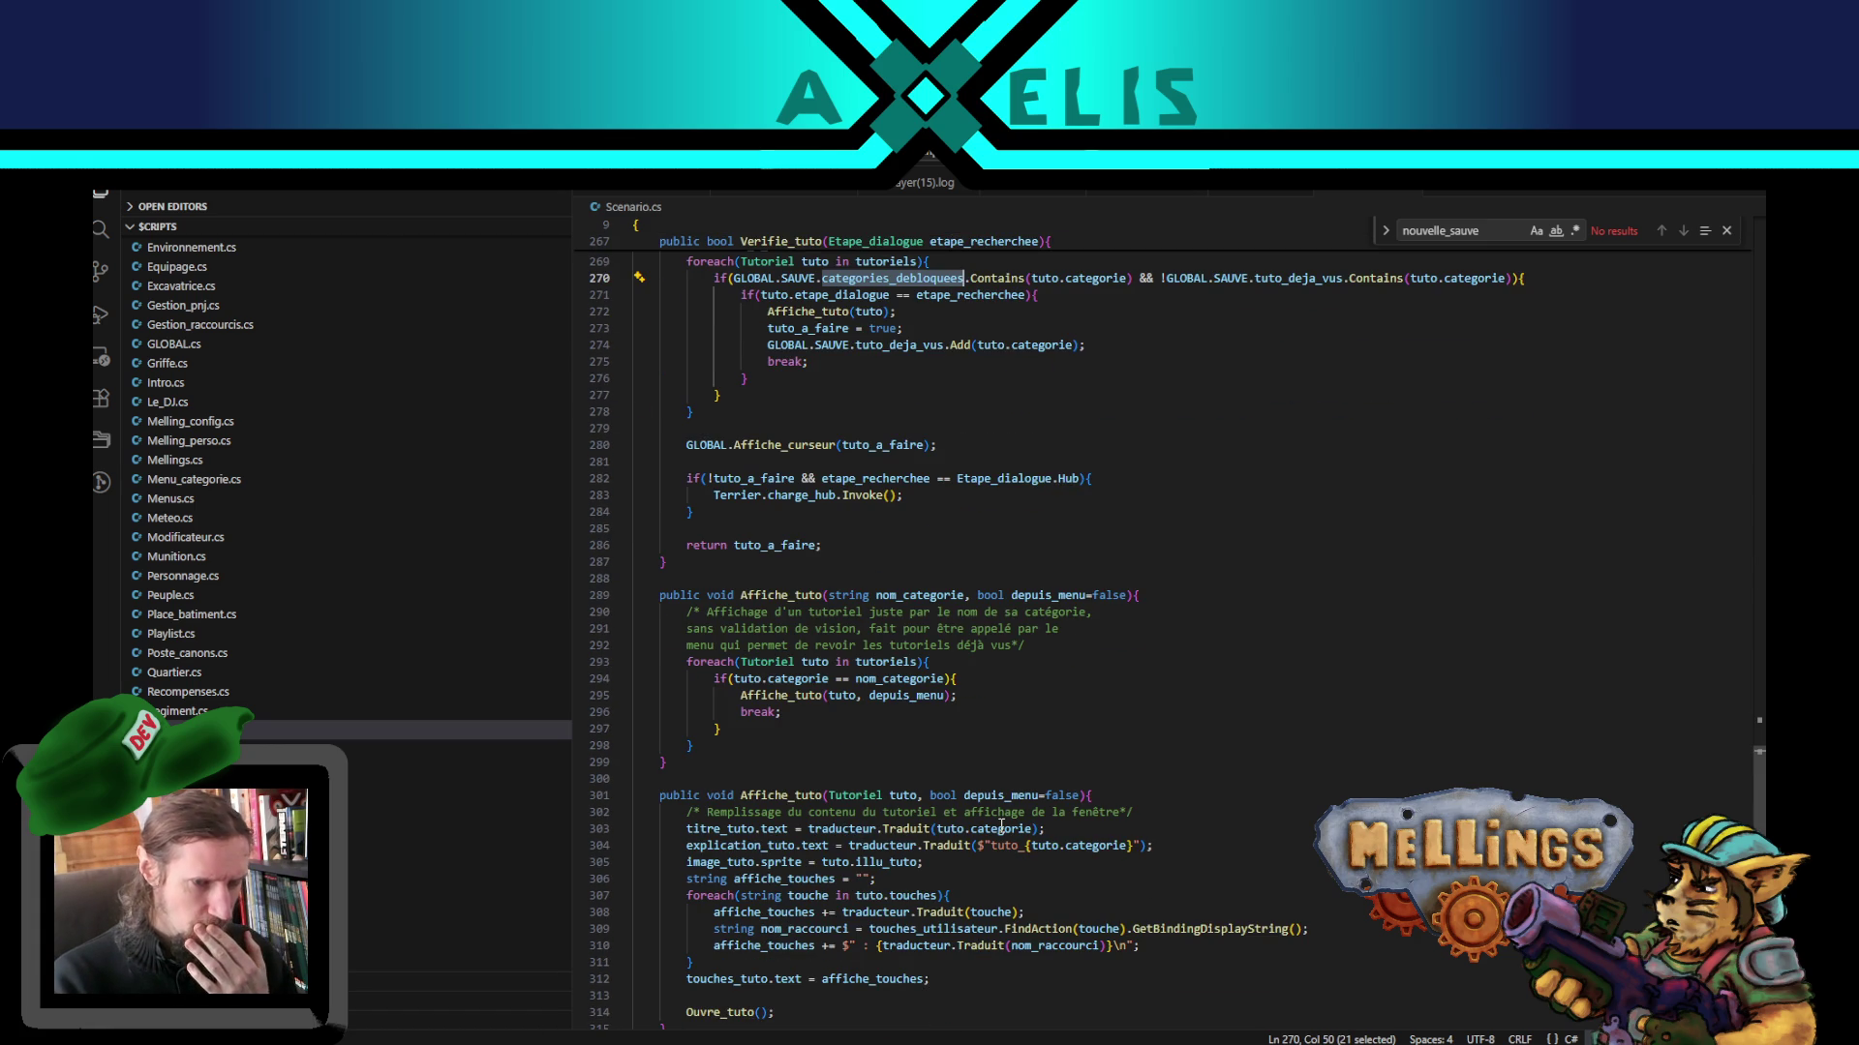
scroll(857, 813, down, 5)
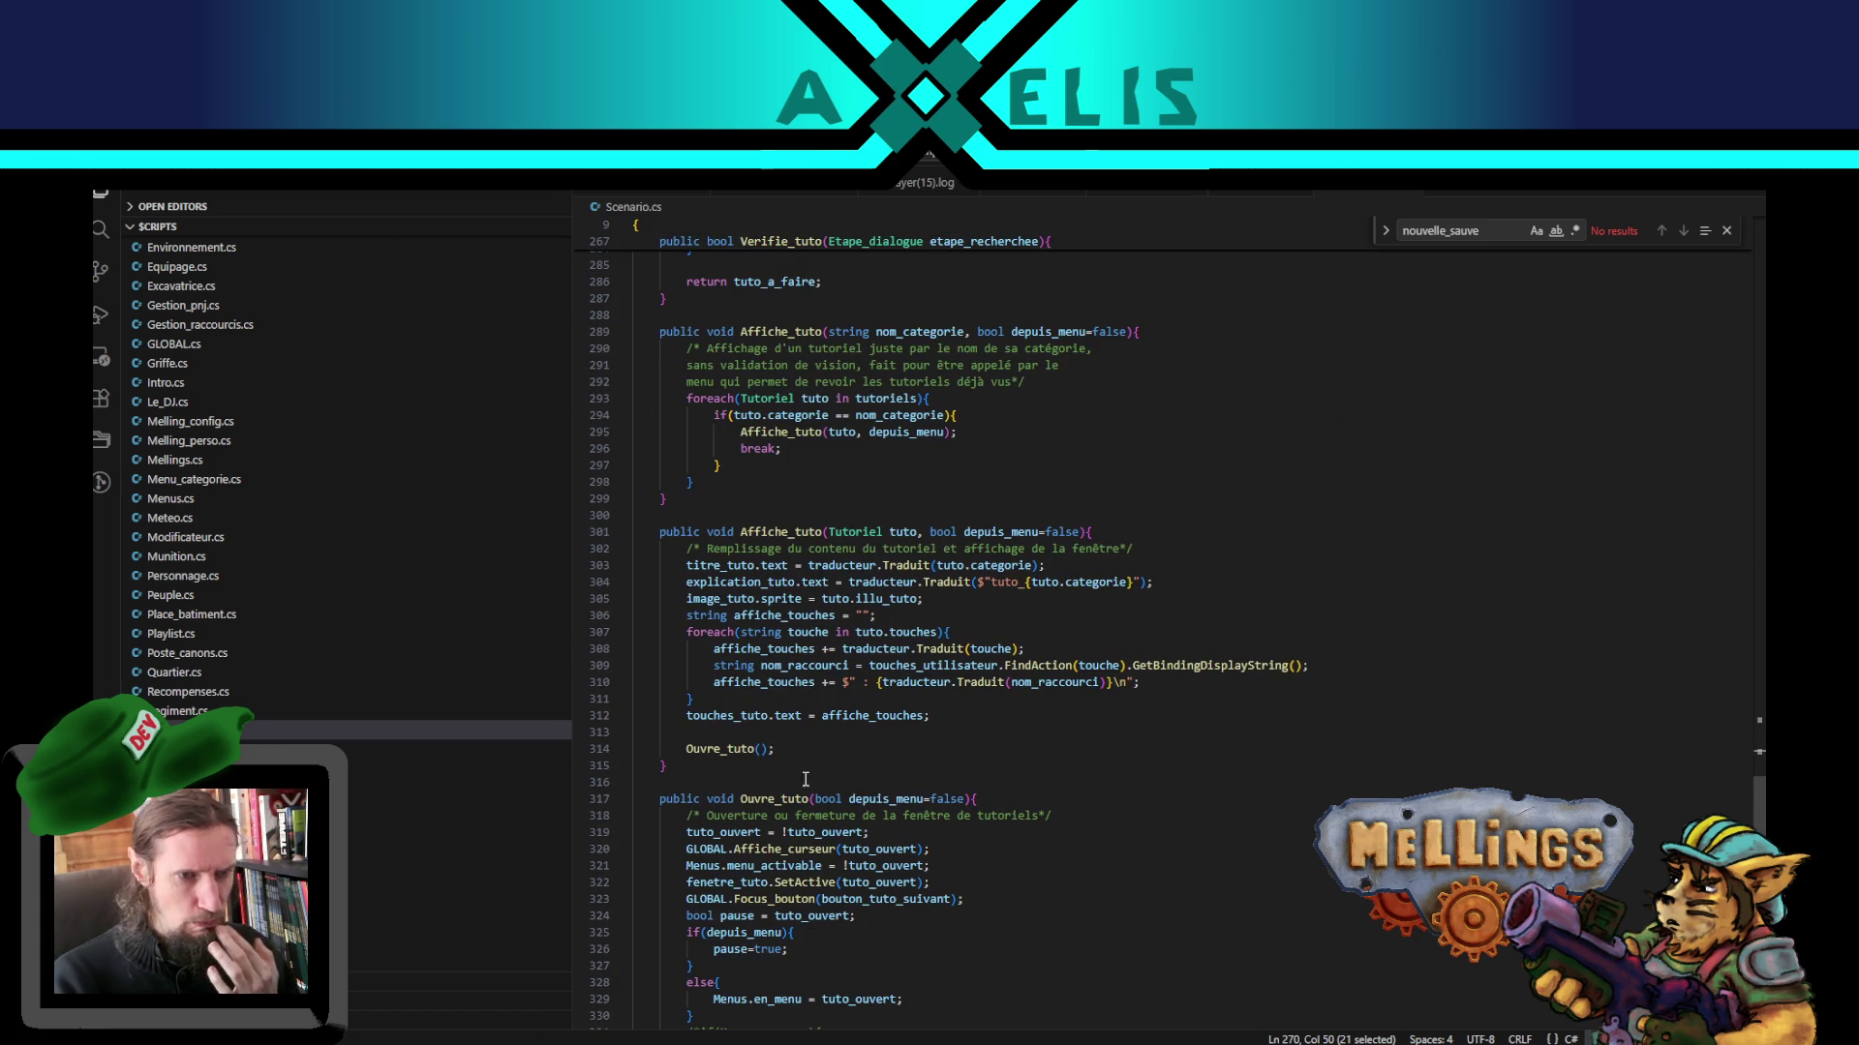
double_click(736, 748)
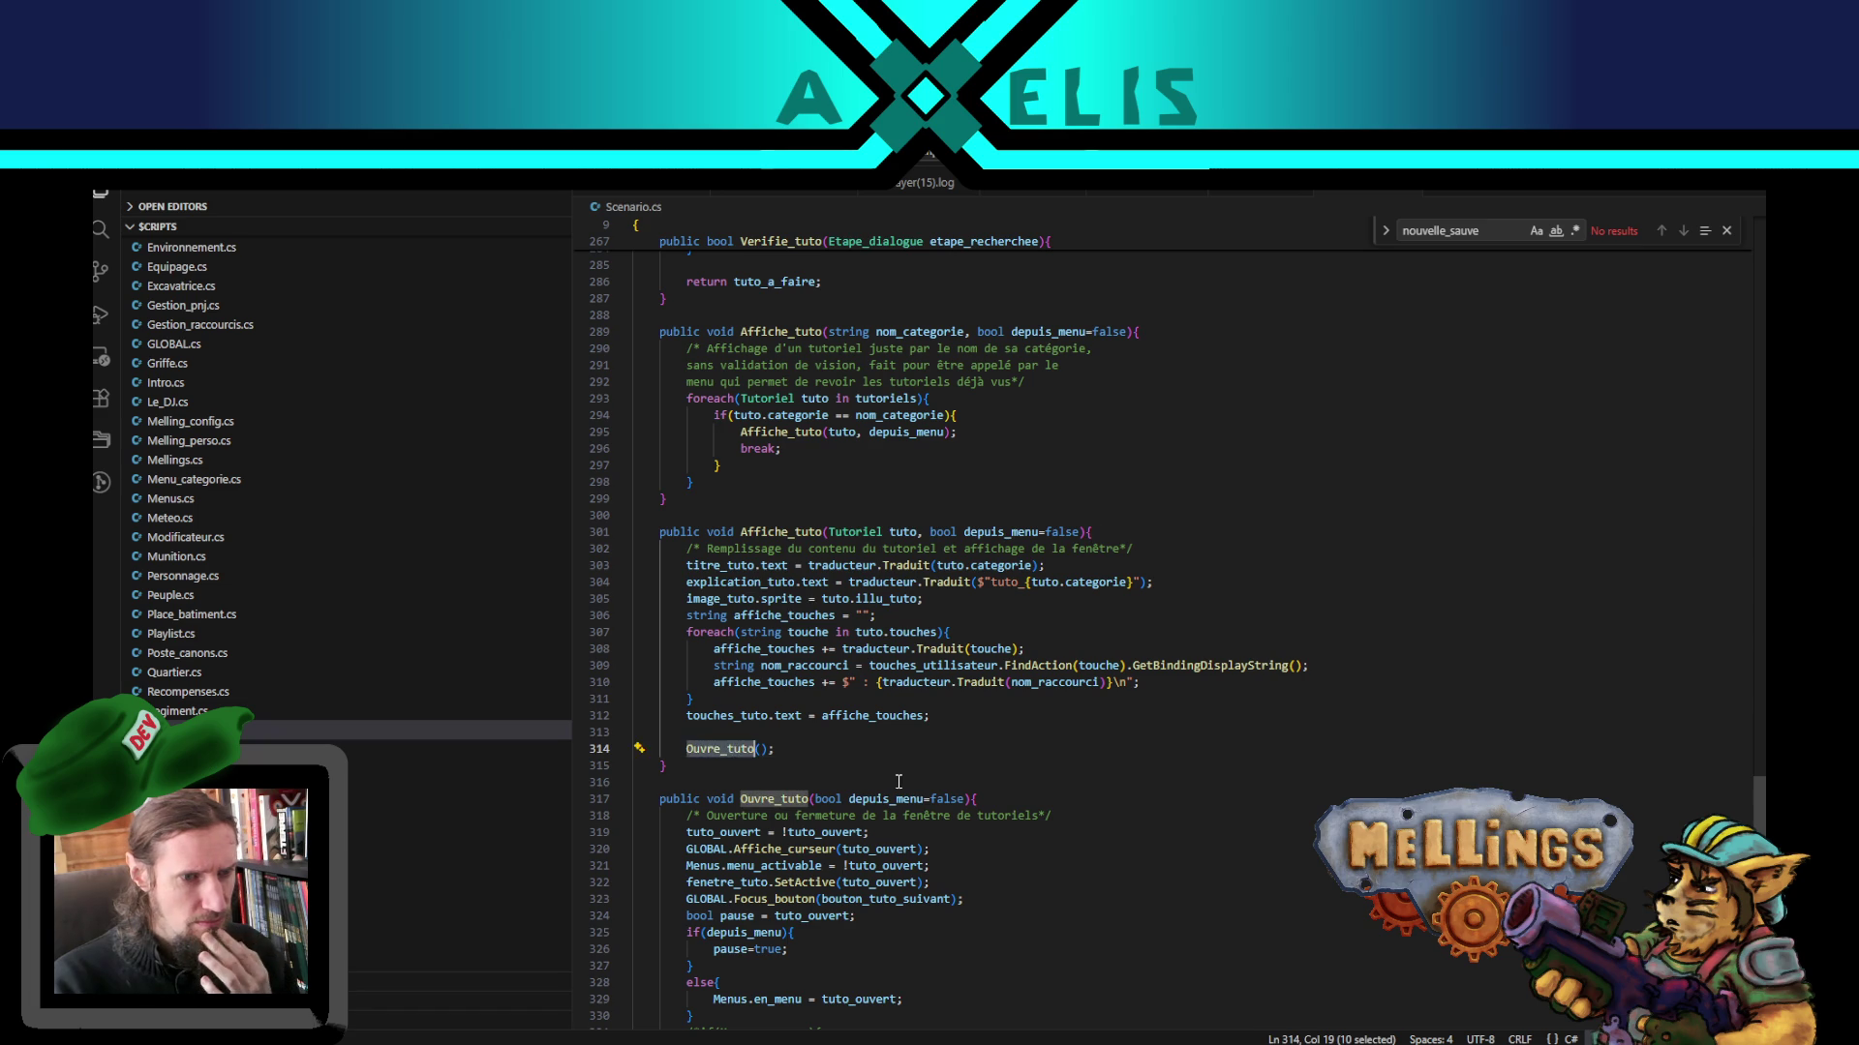
scroll(846, 764, down, 4)
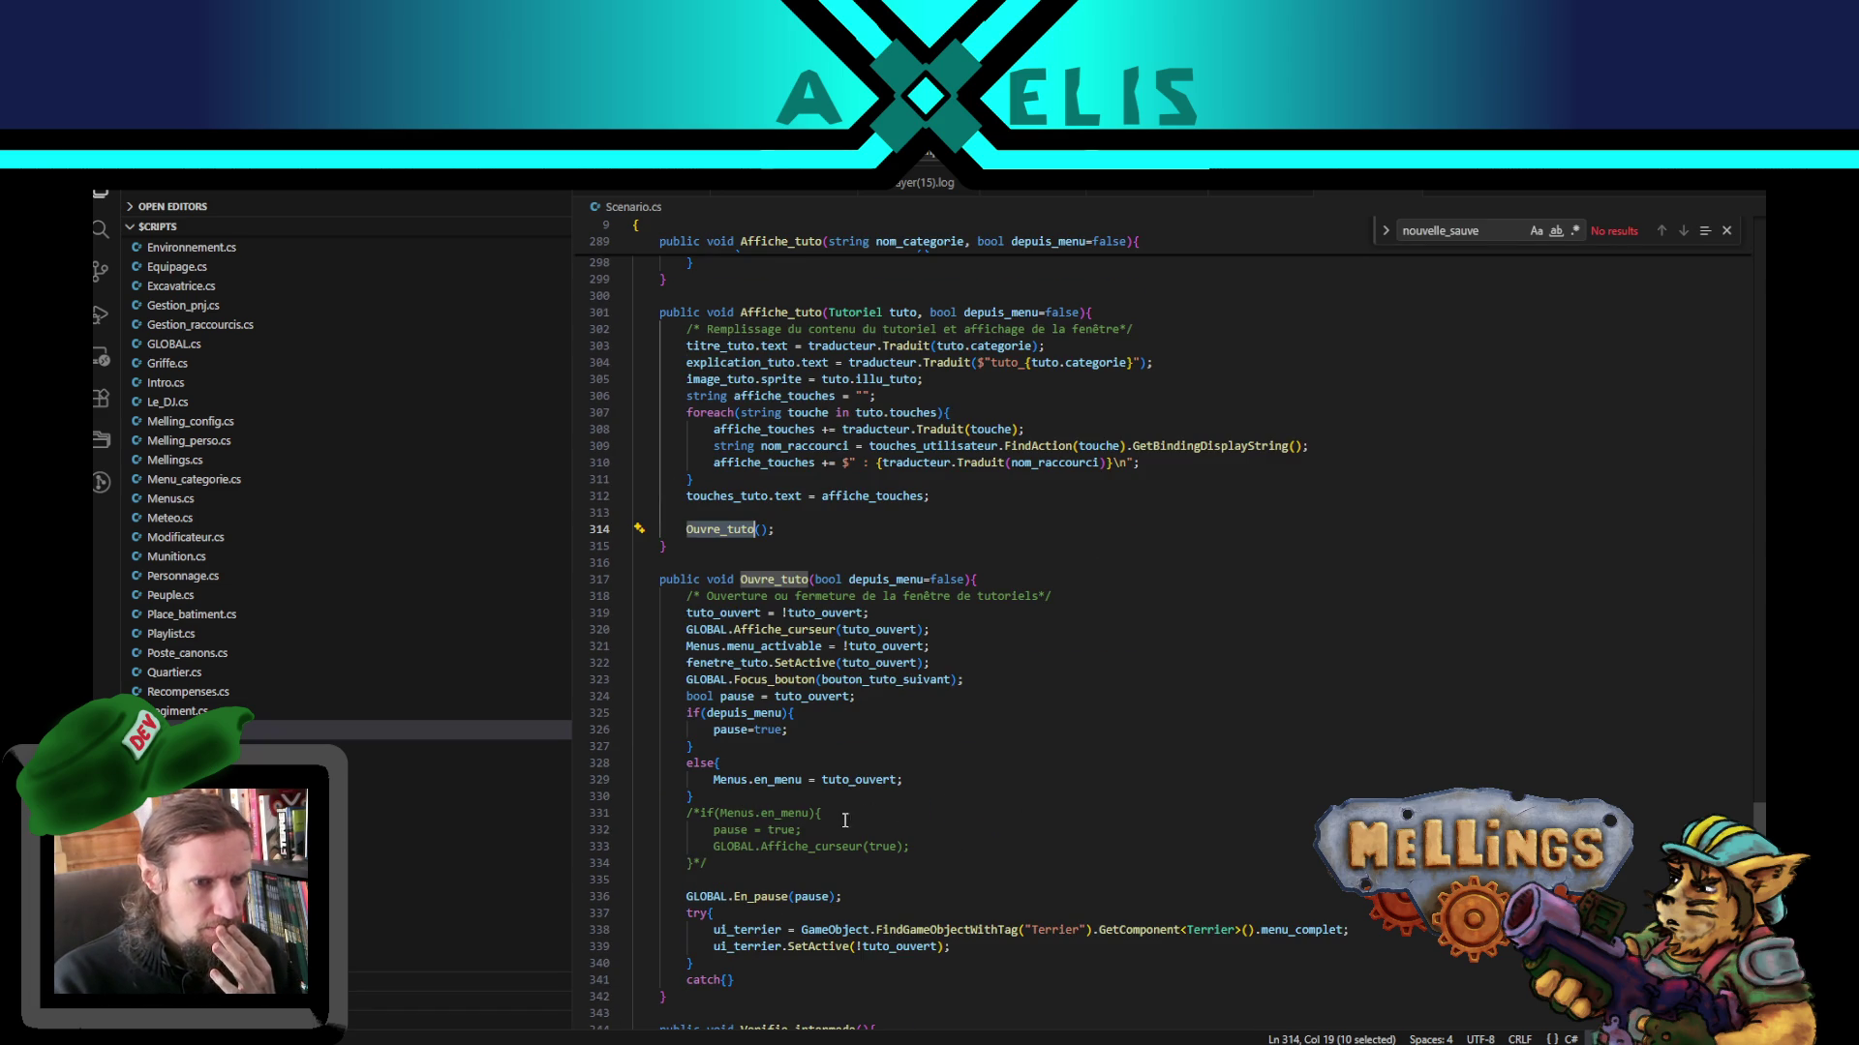
scroll(685, 811, down, 3)
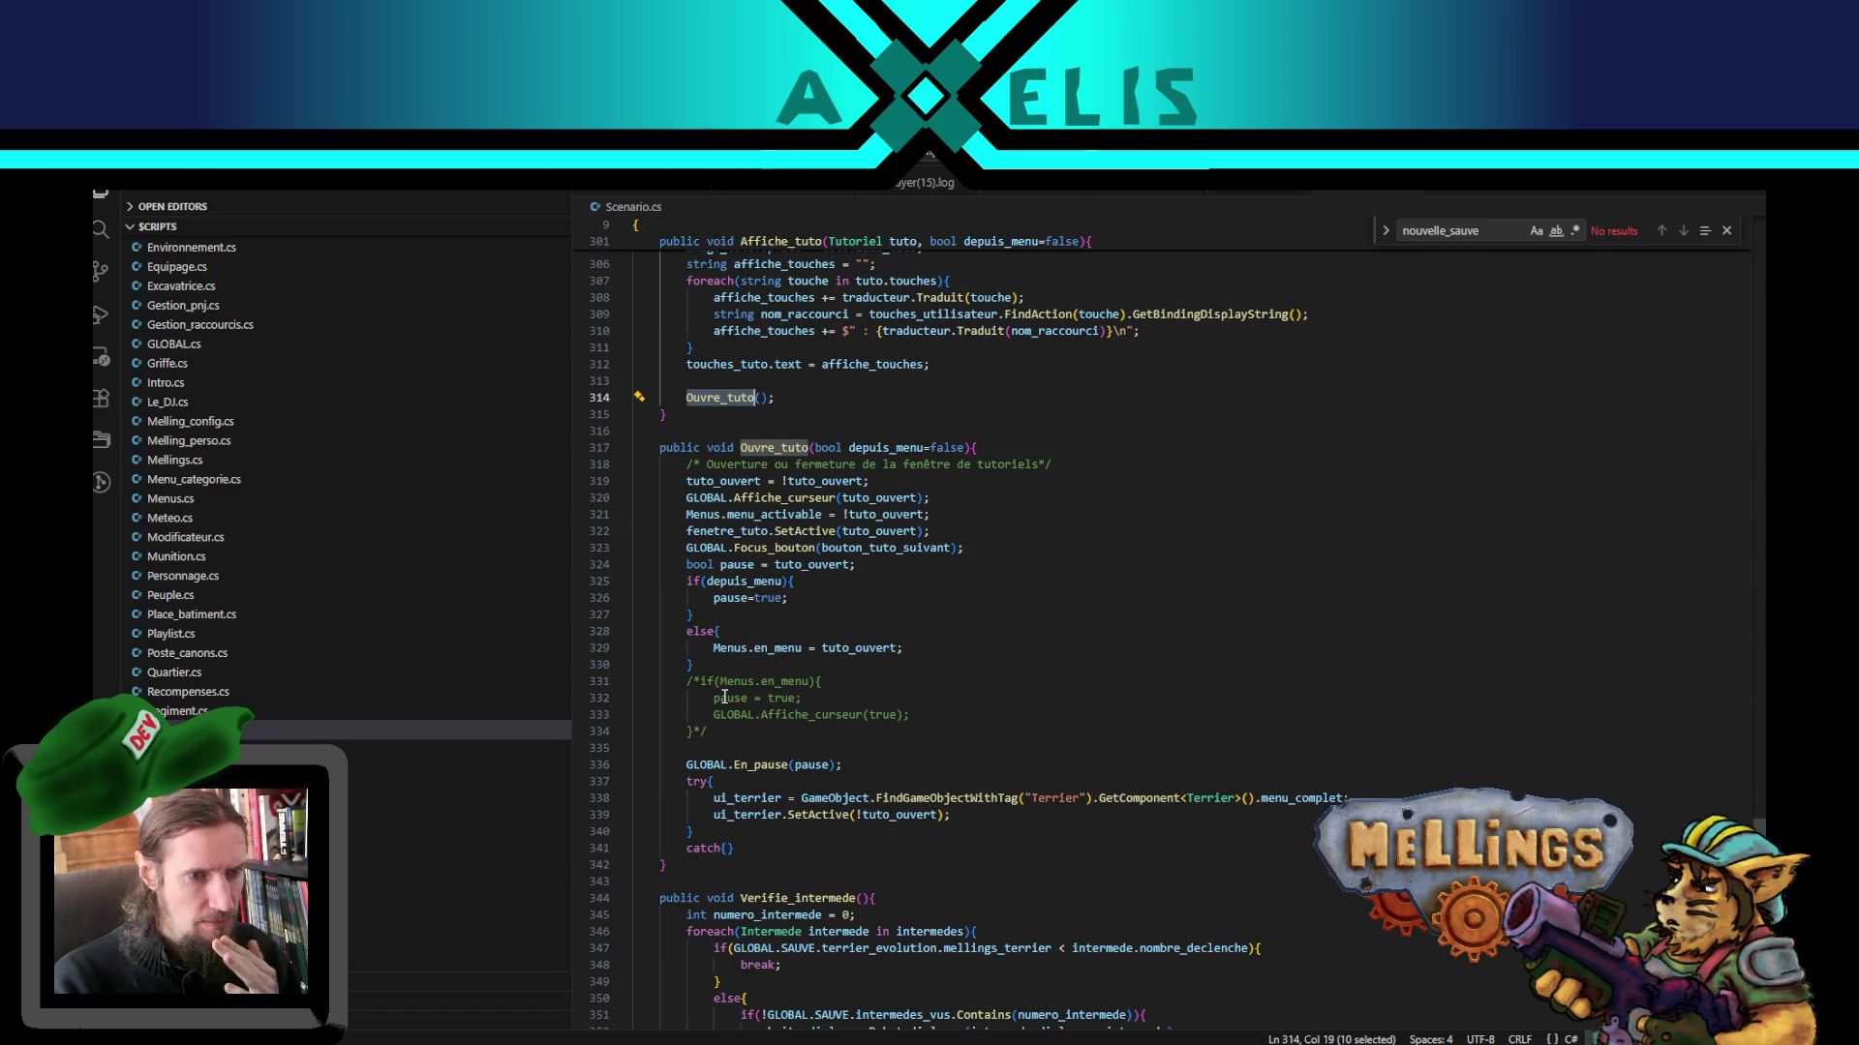
double_click(730, 698)
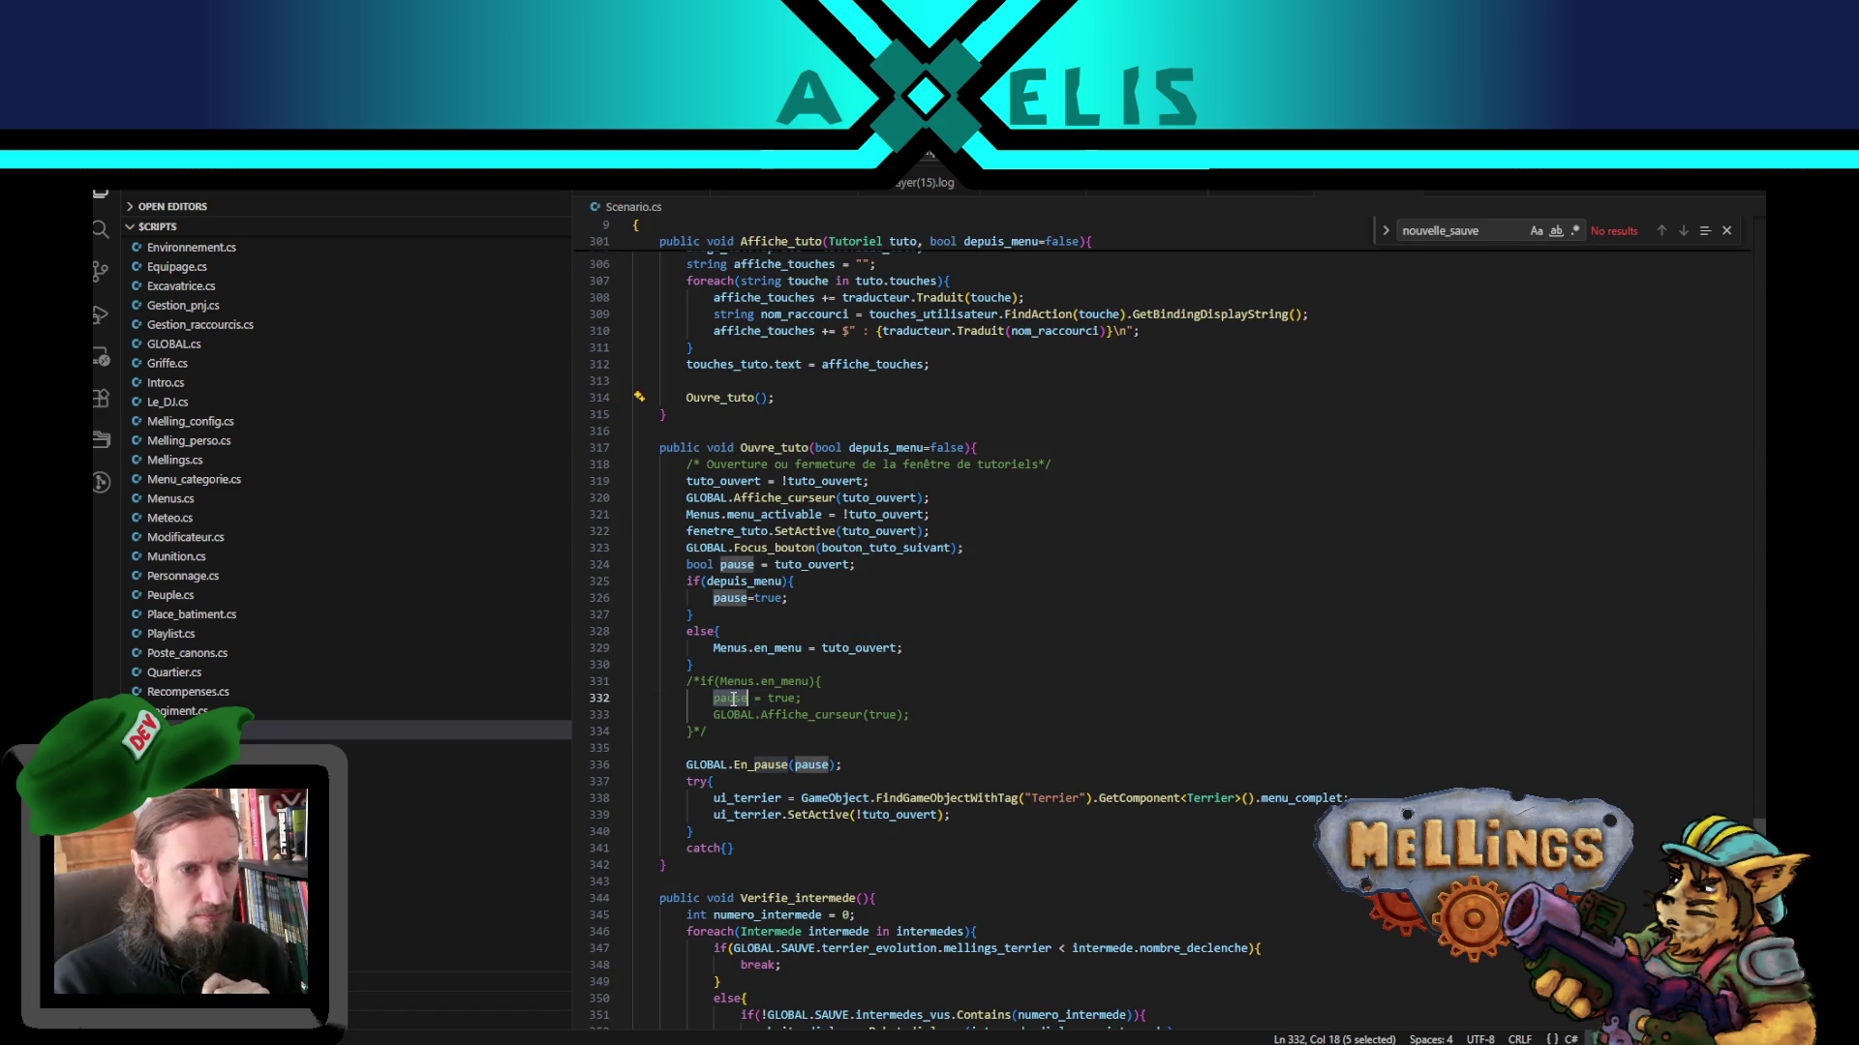
double_click(814, 765)
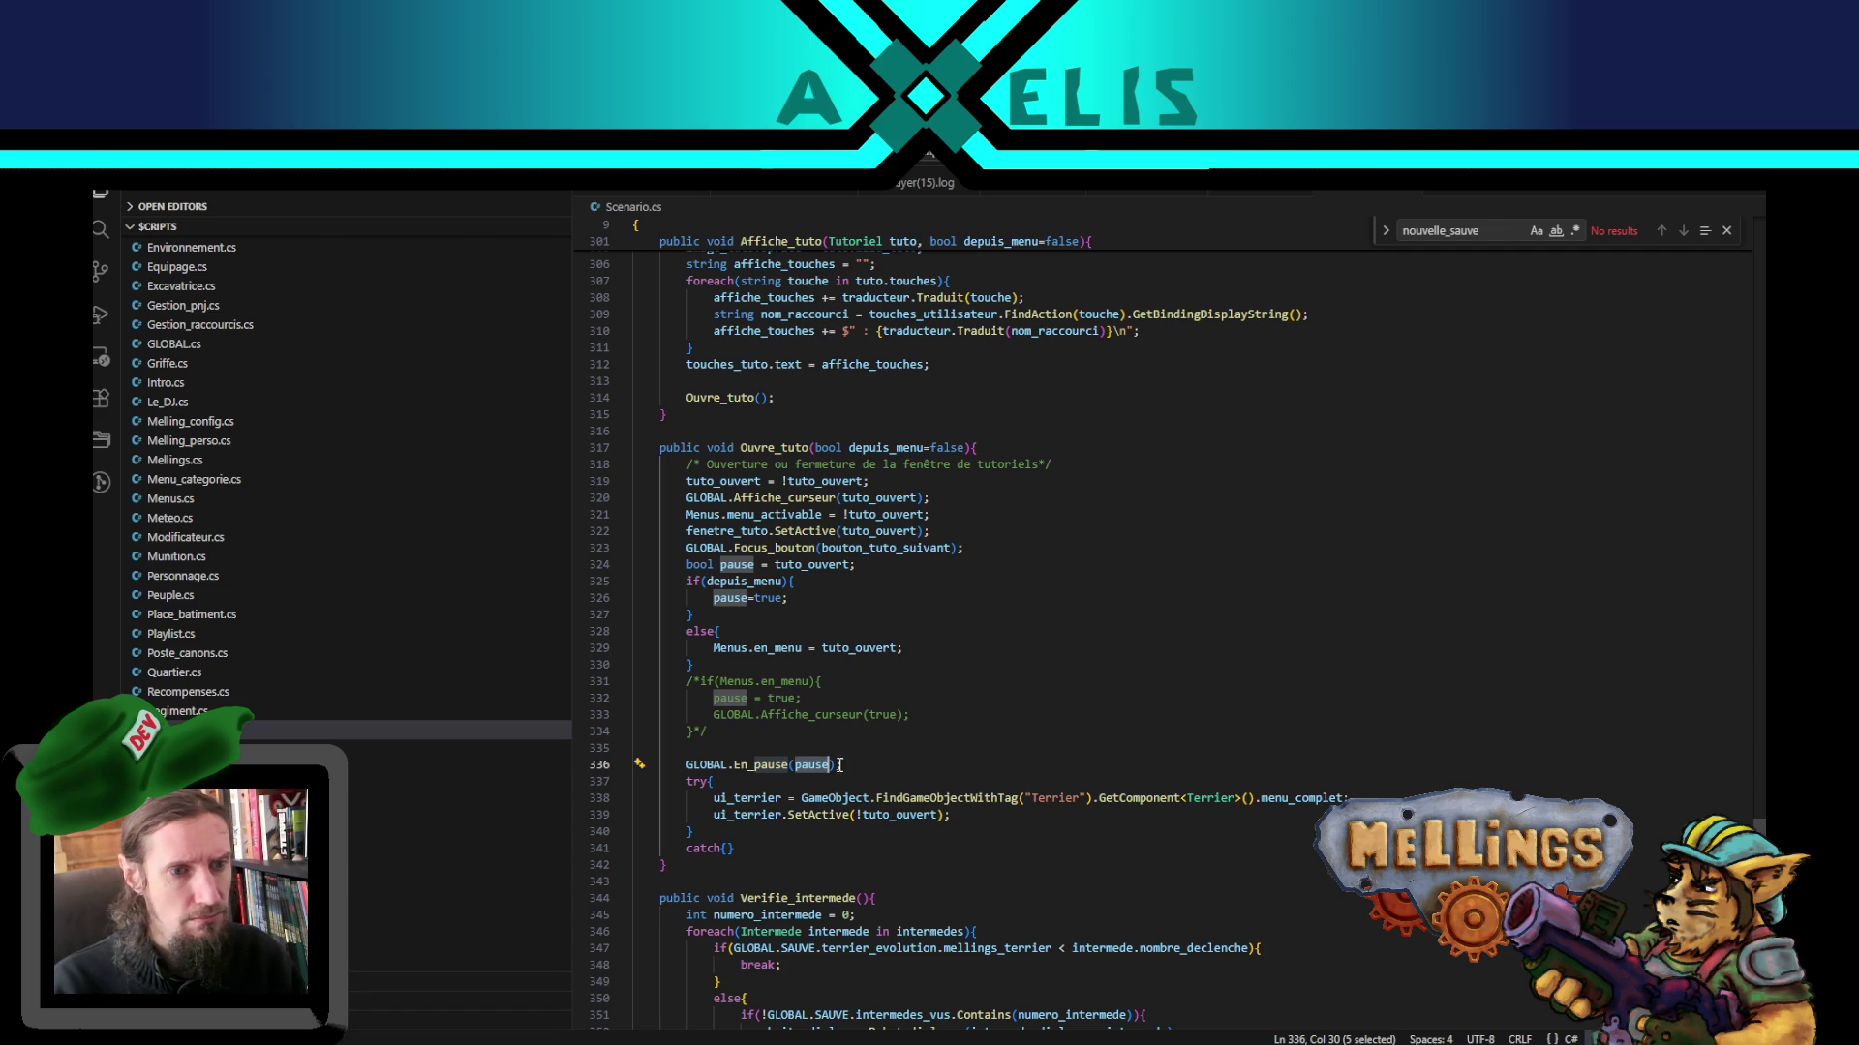
- Comment out the duplicated GLOBAL.En_pause(pause) line 336, then delete it, keeping one call
click(848, 765)
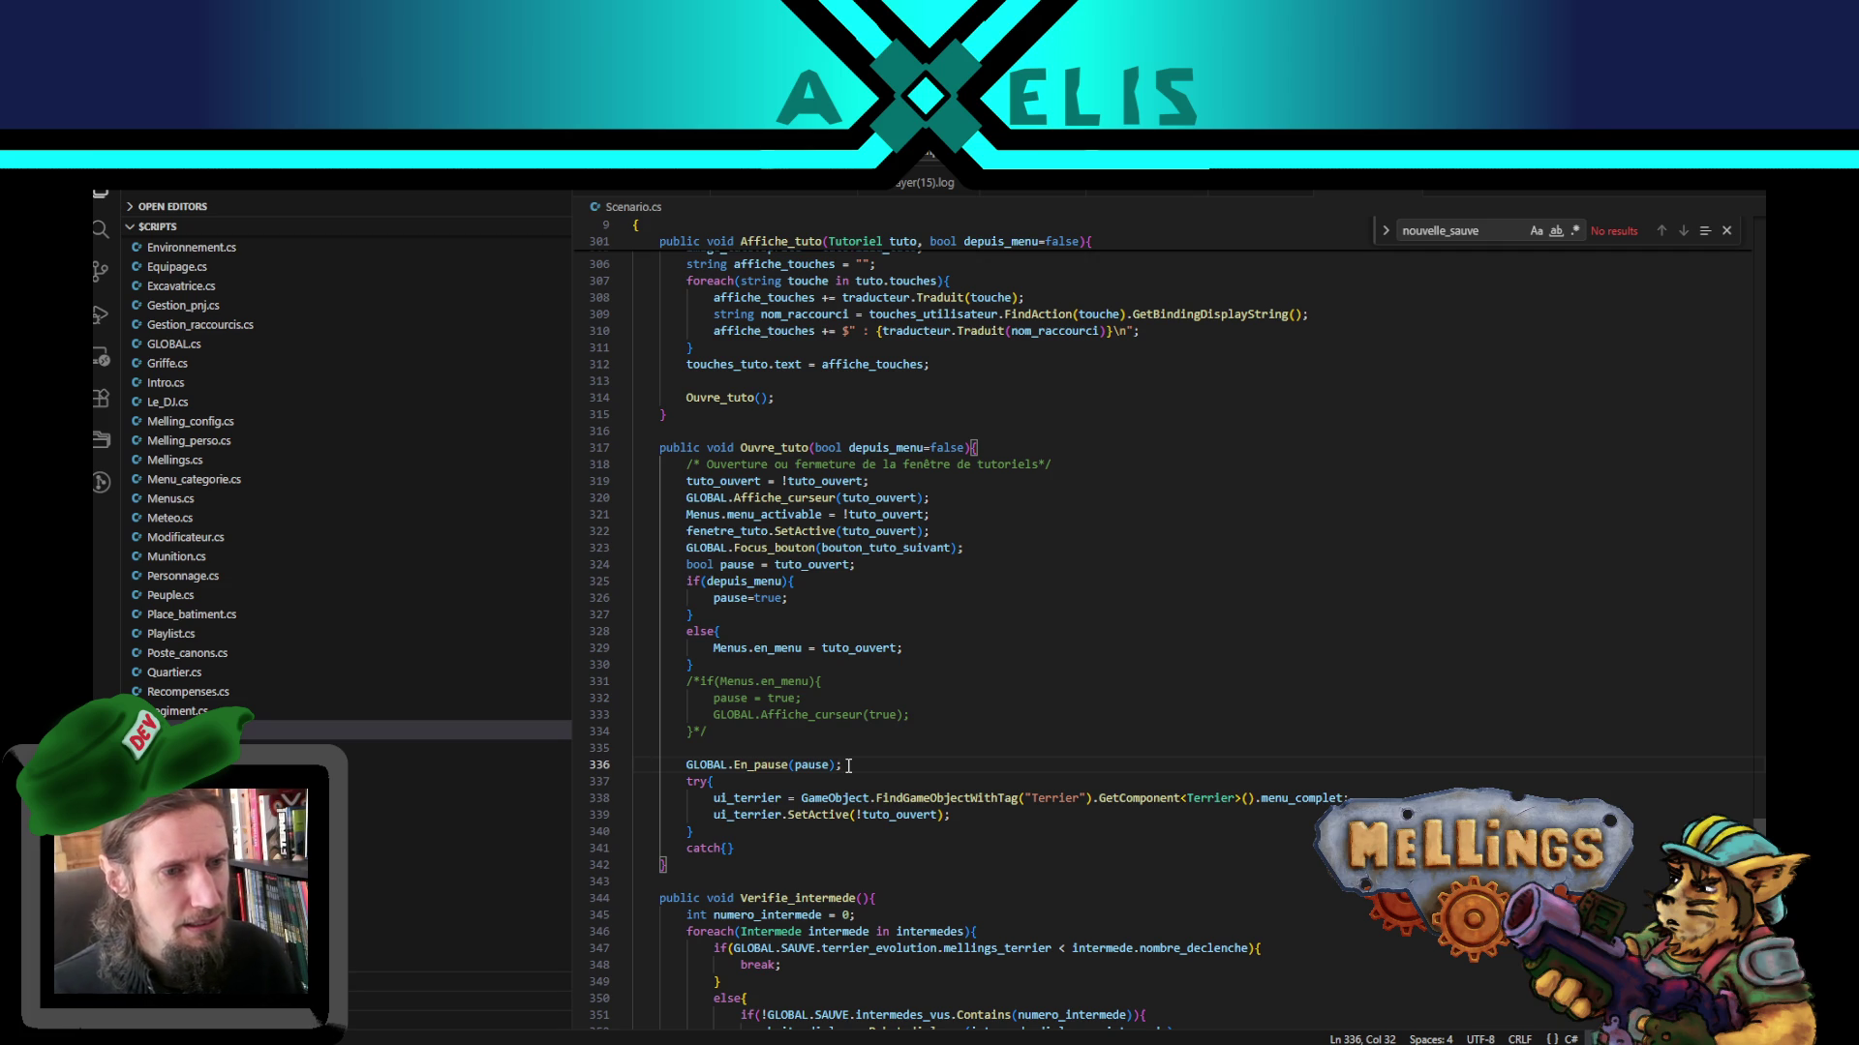
key(shift+alt+Up)
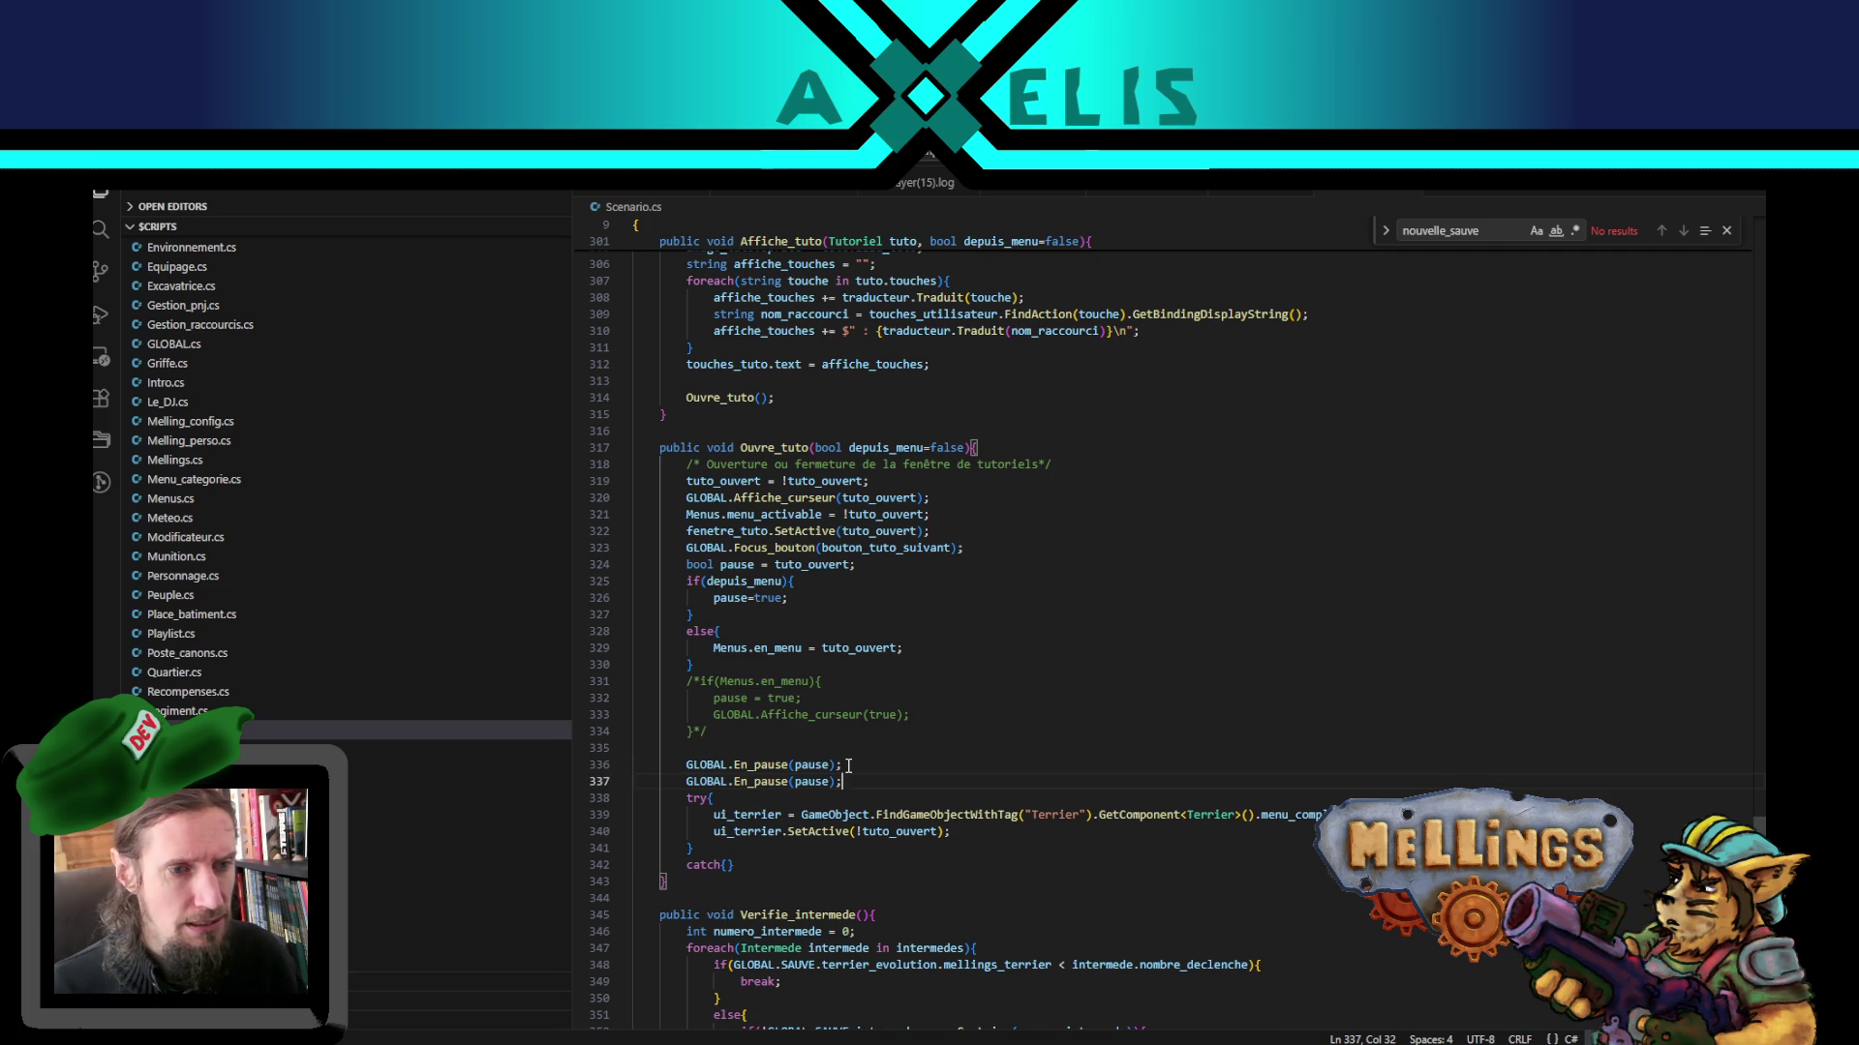
key(Home)
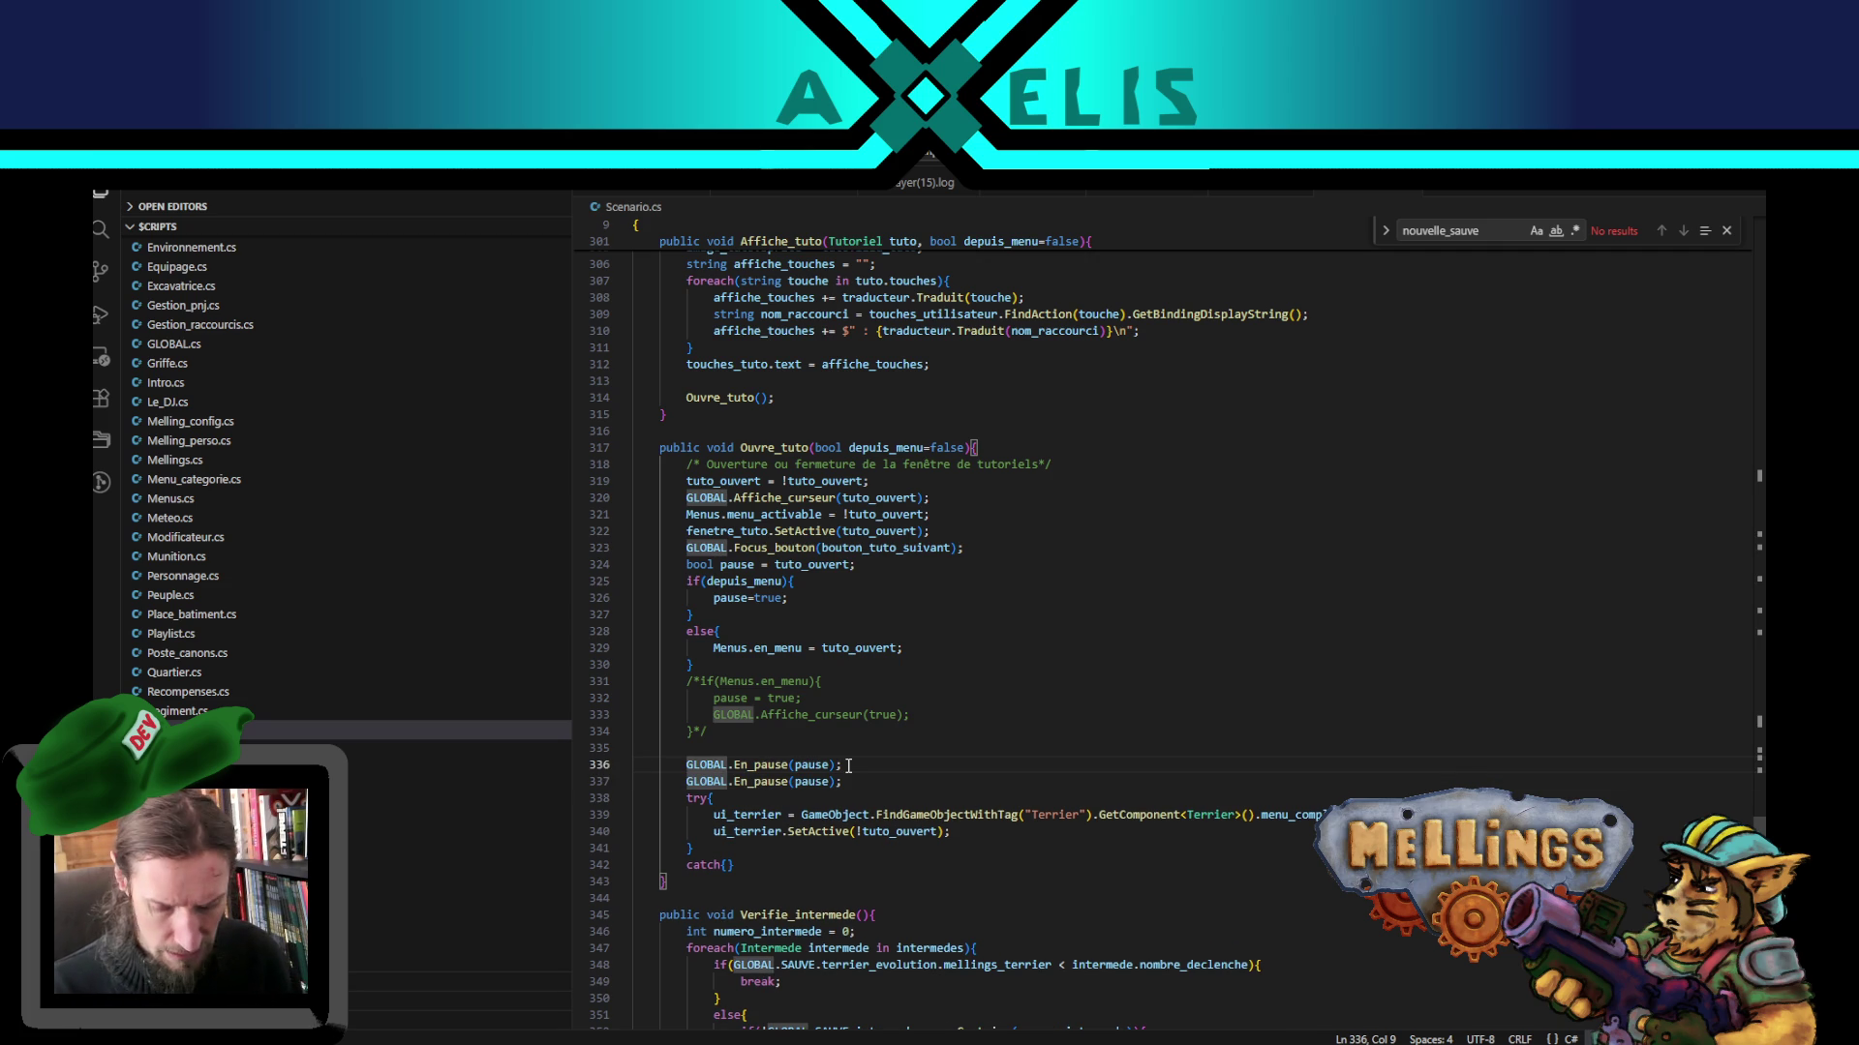
text(//)
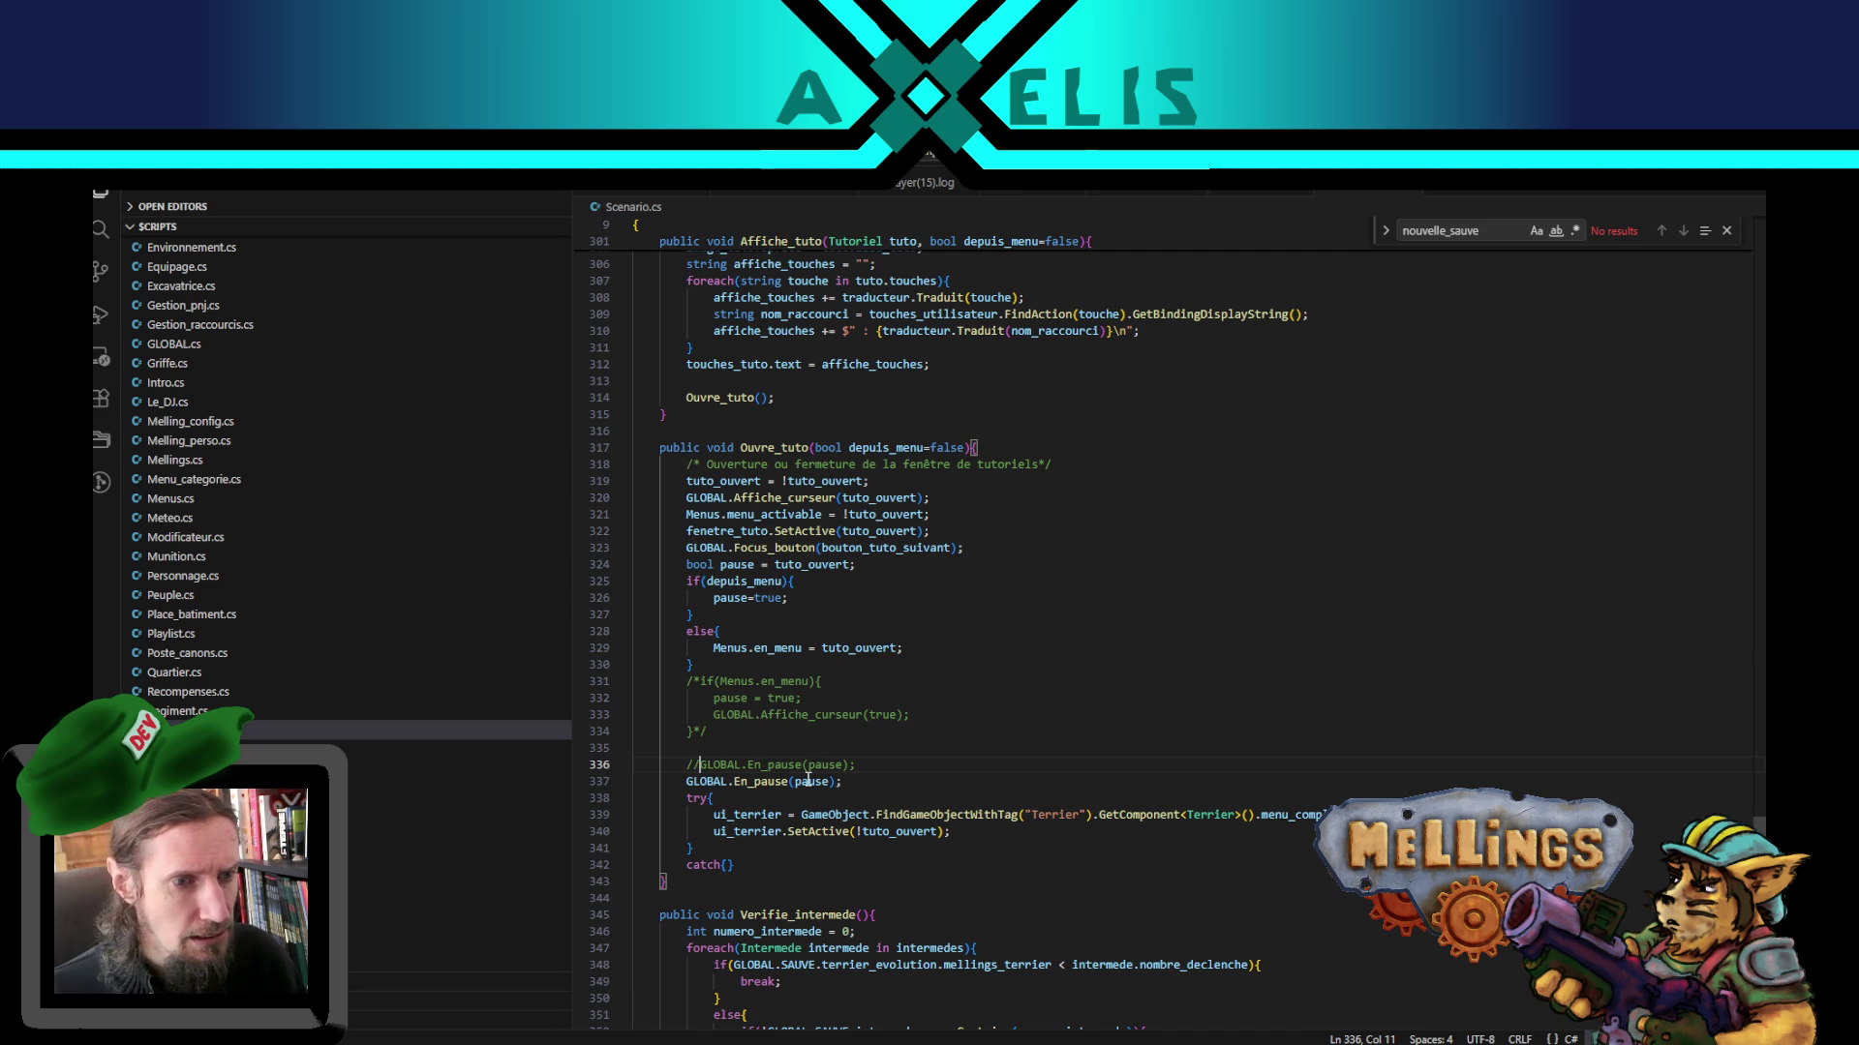
double_click(806, 782)
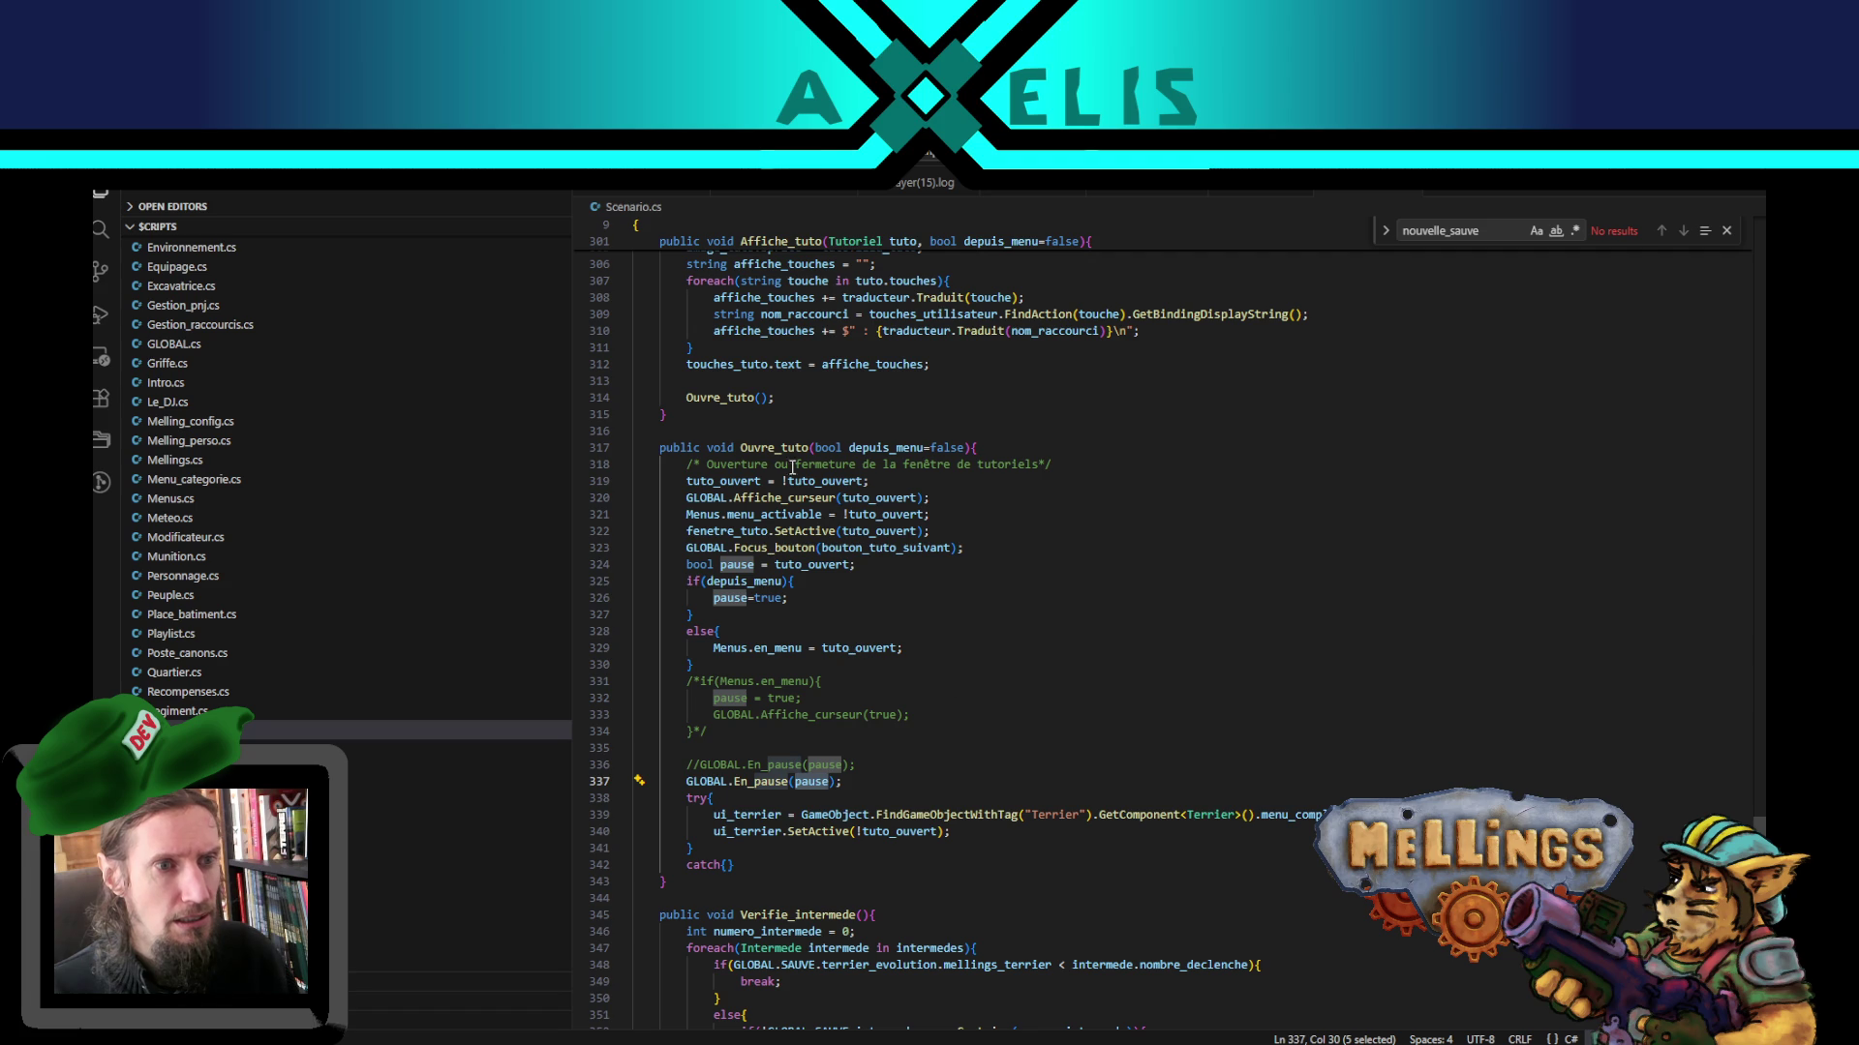
key(End)
key(Up)
key(ctrl+shift+k)
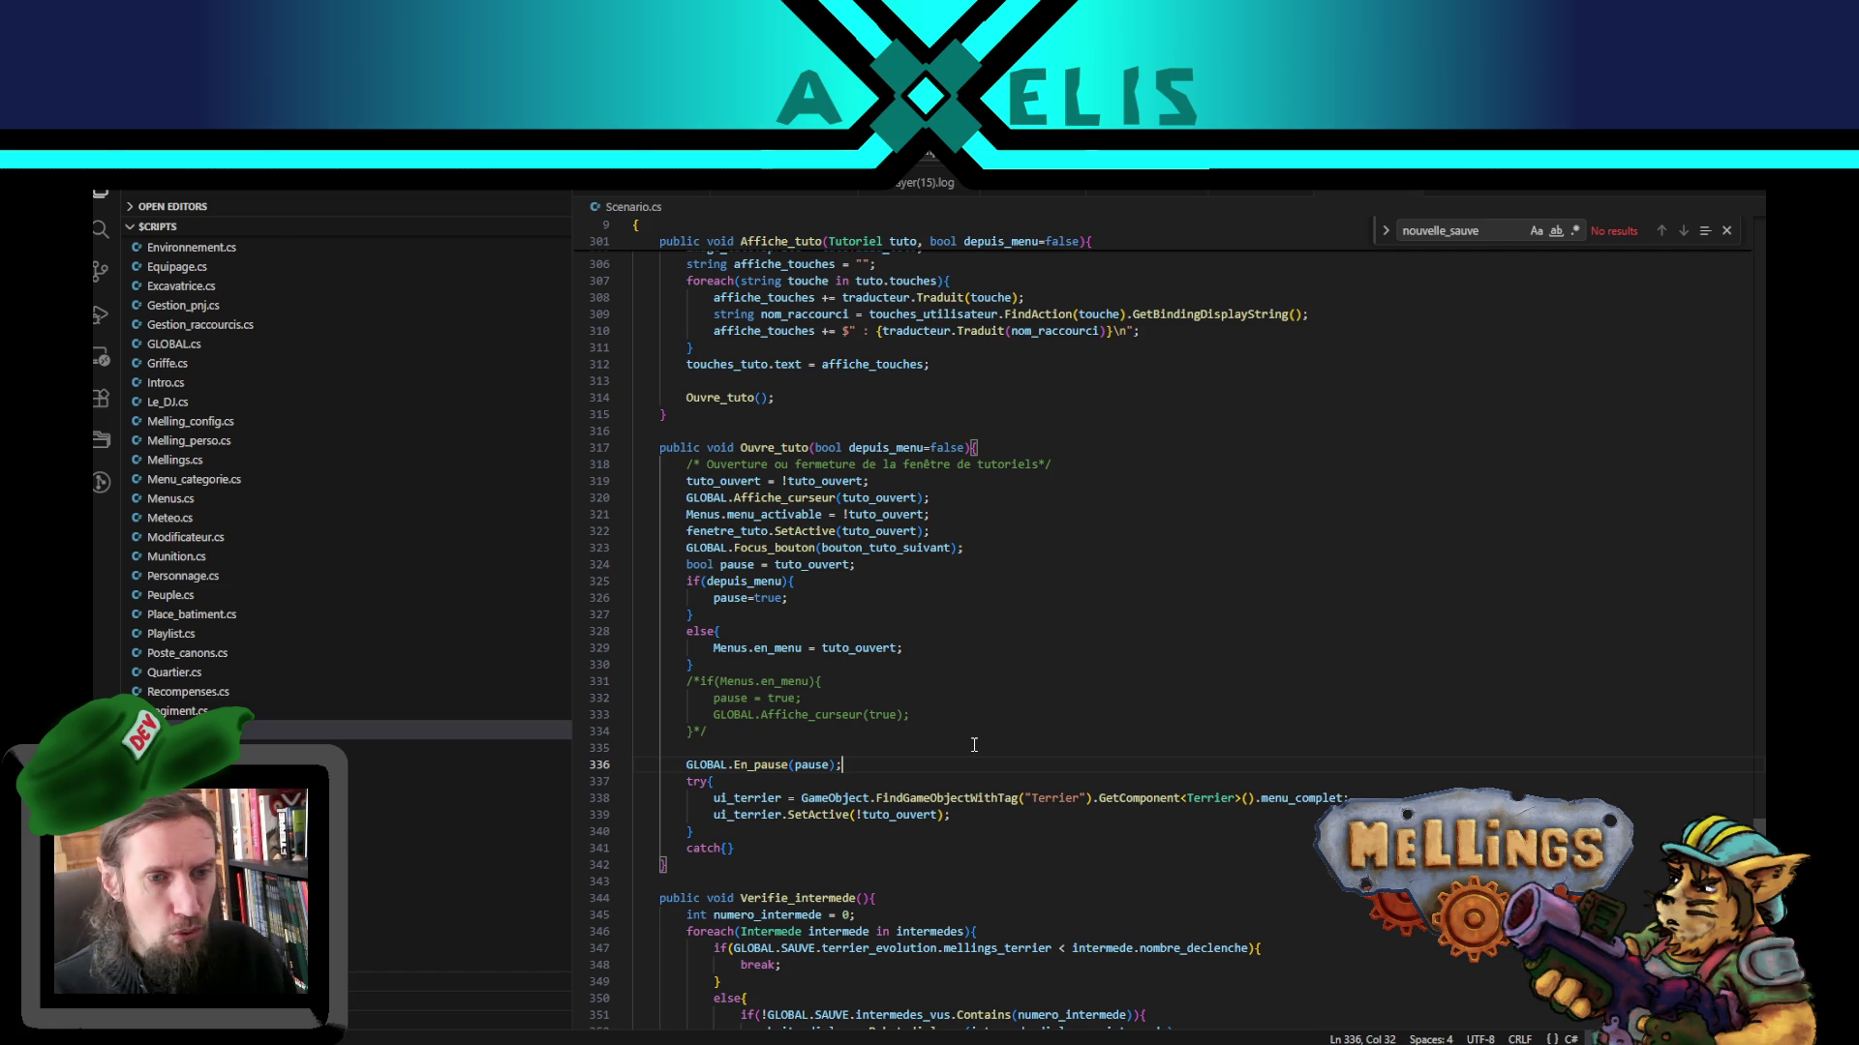
scroll(859, 693, down, 4)
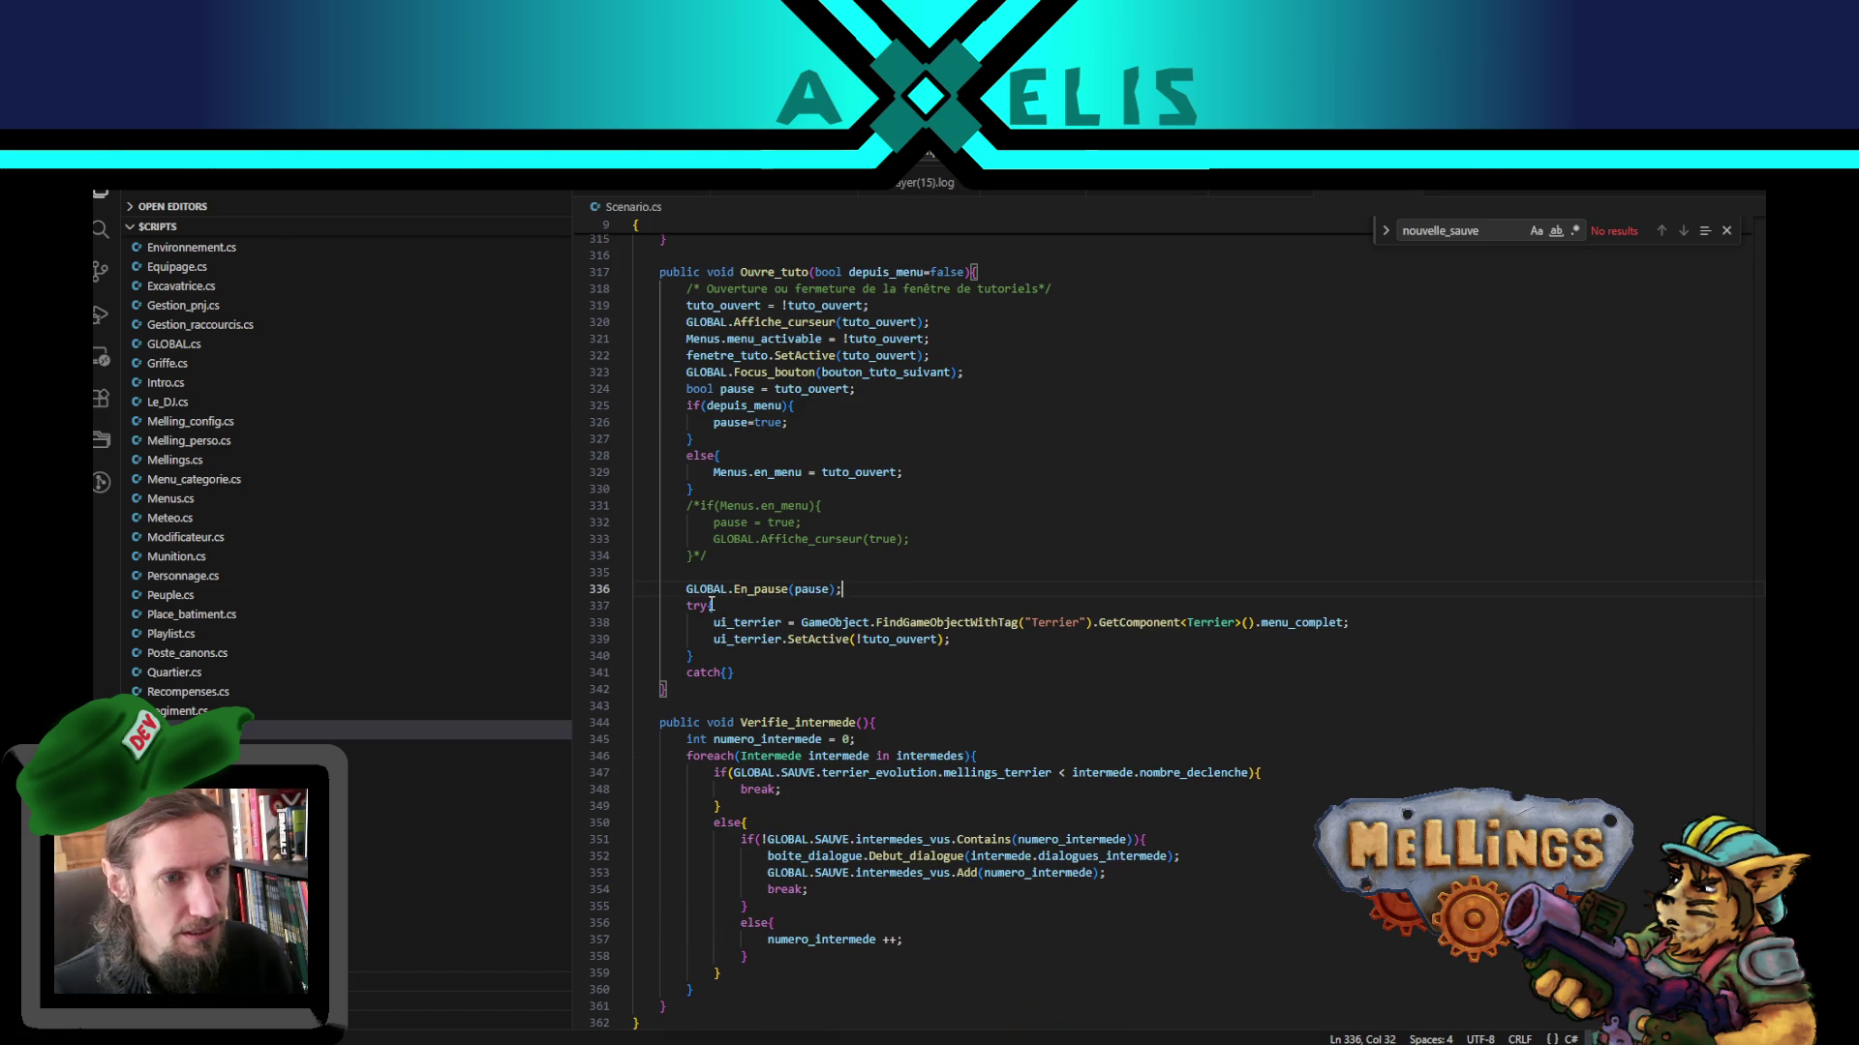
drag(714, 623, 781, 622)
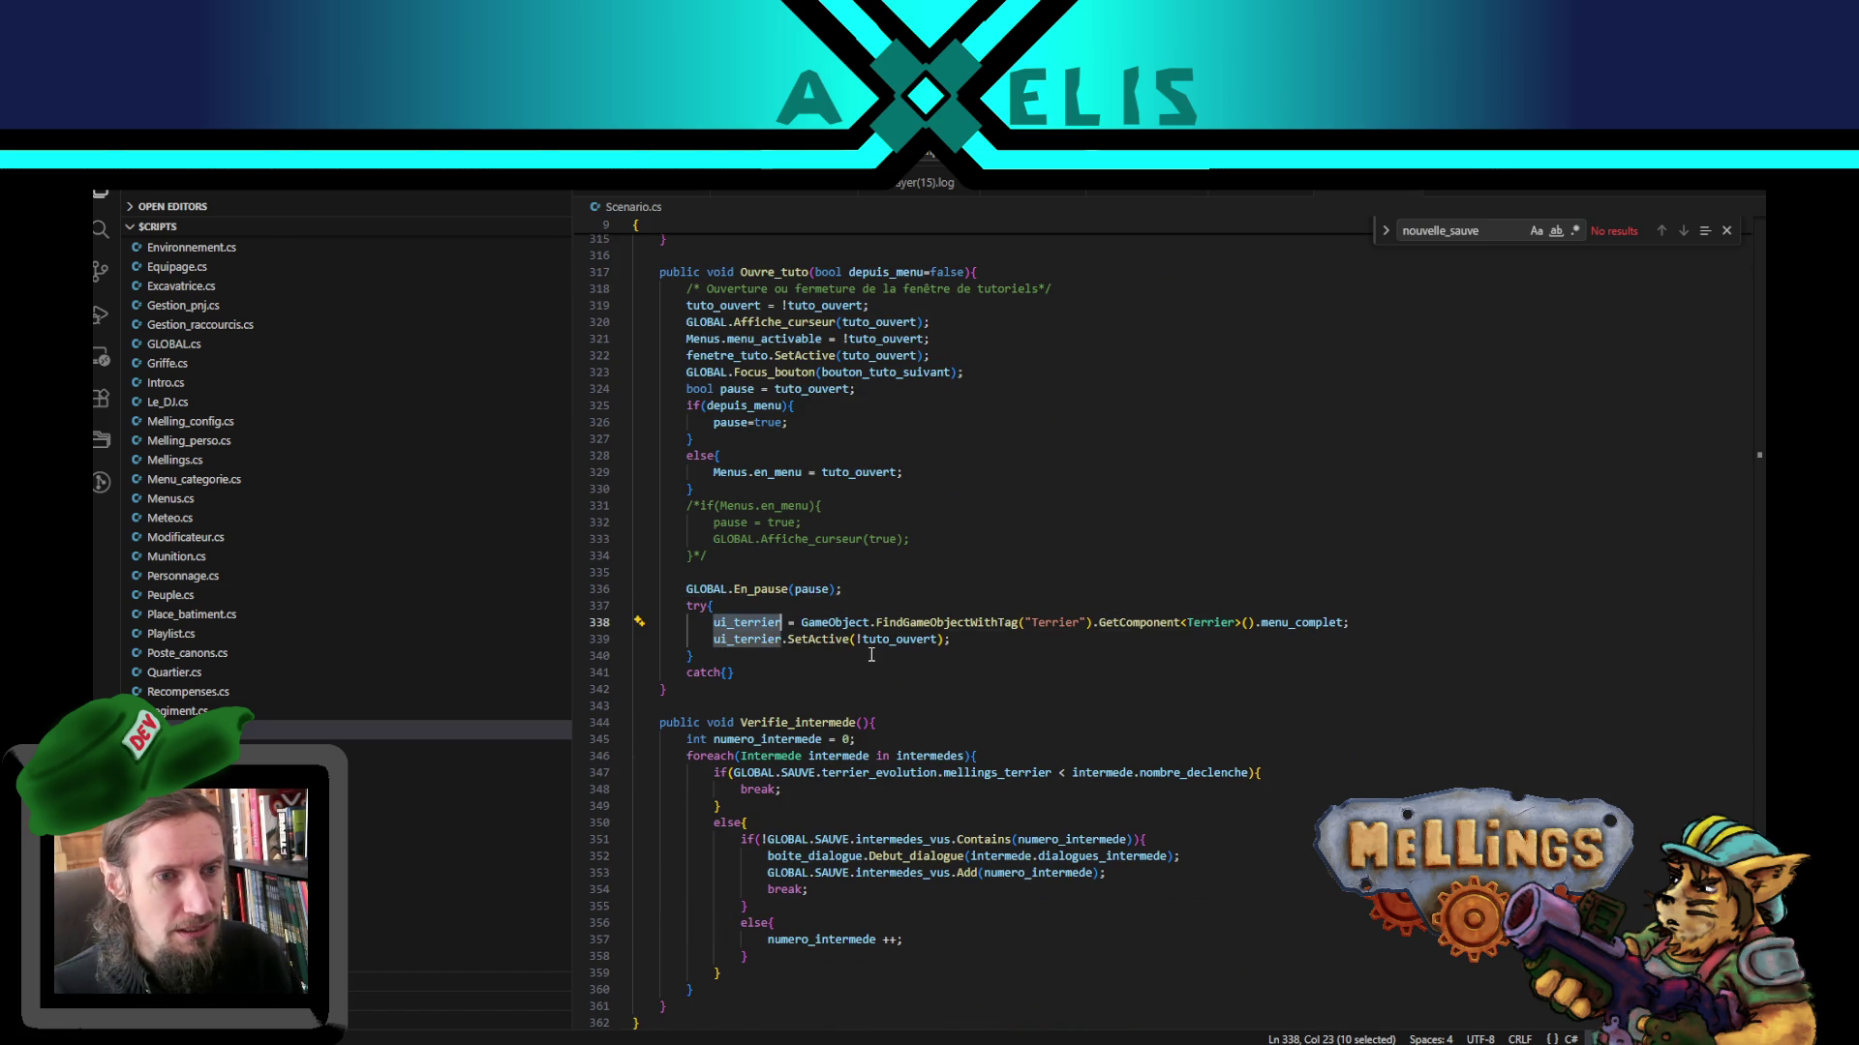
double_click(898, 639)
scroll(895, 750, up, 4)
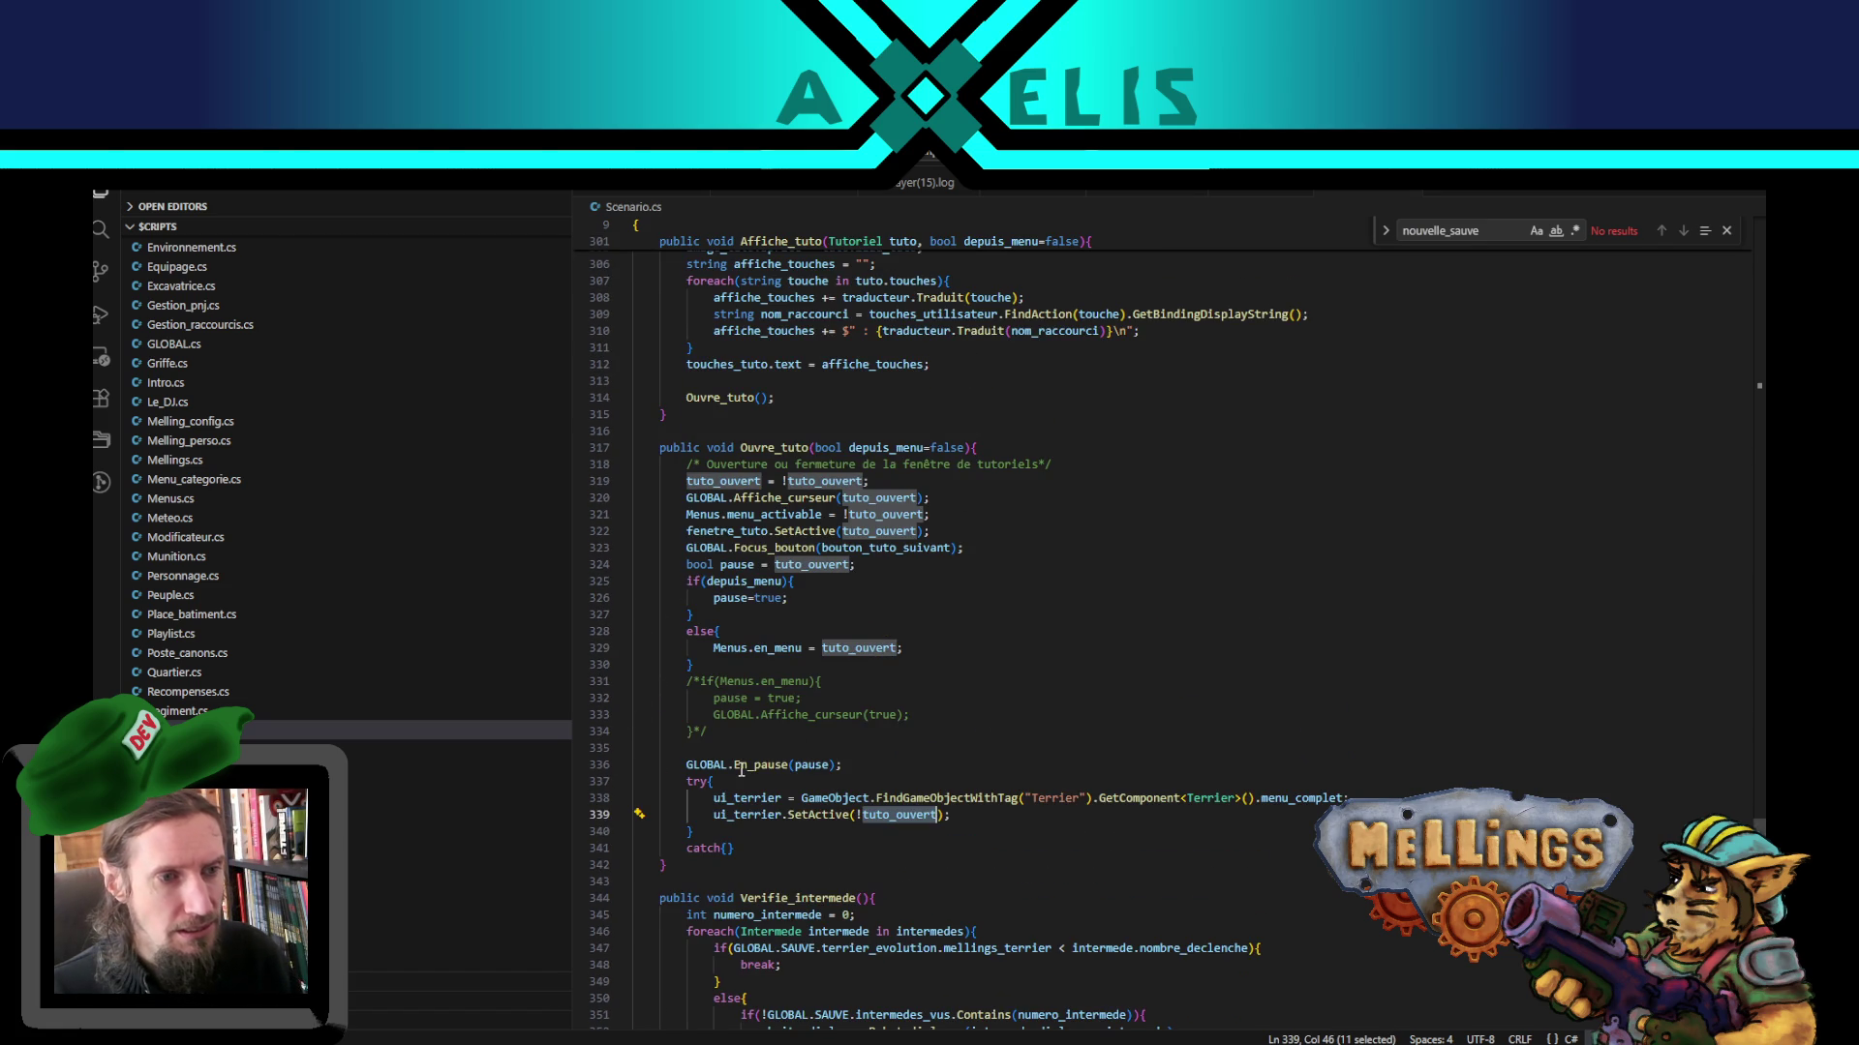
double_click(784, 449)
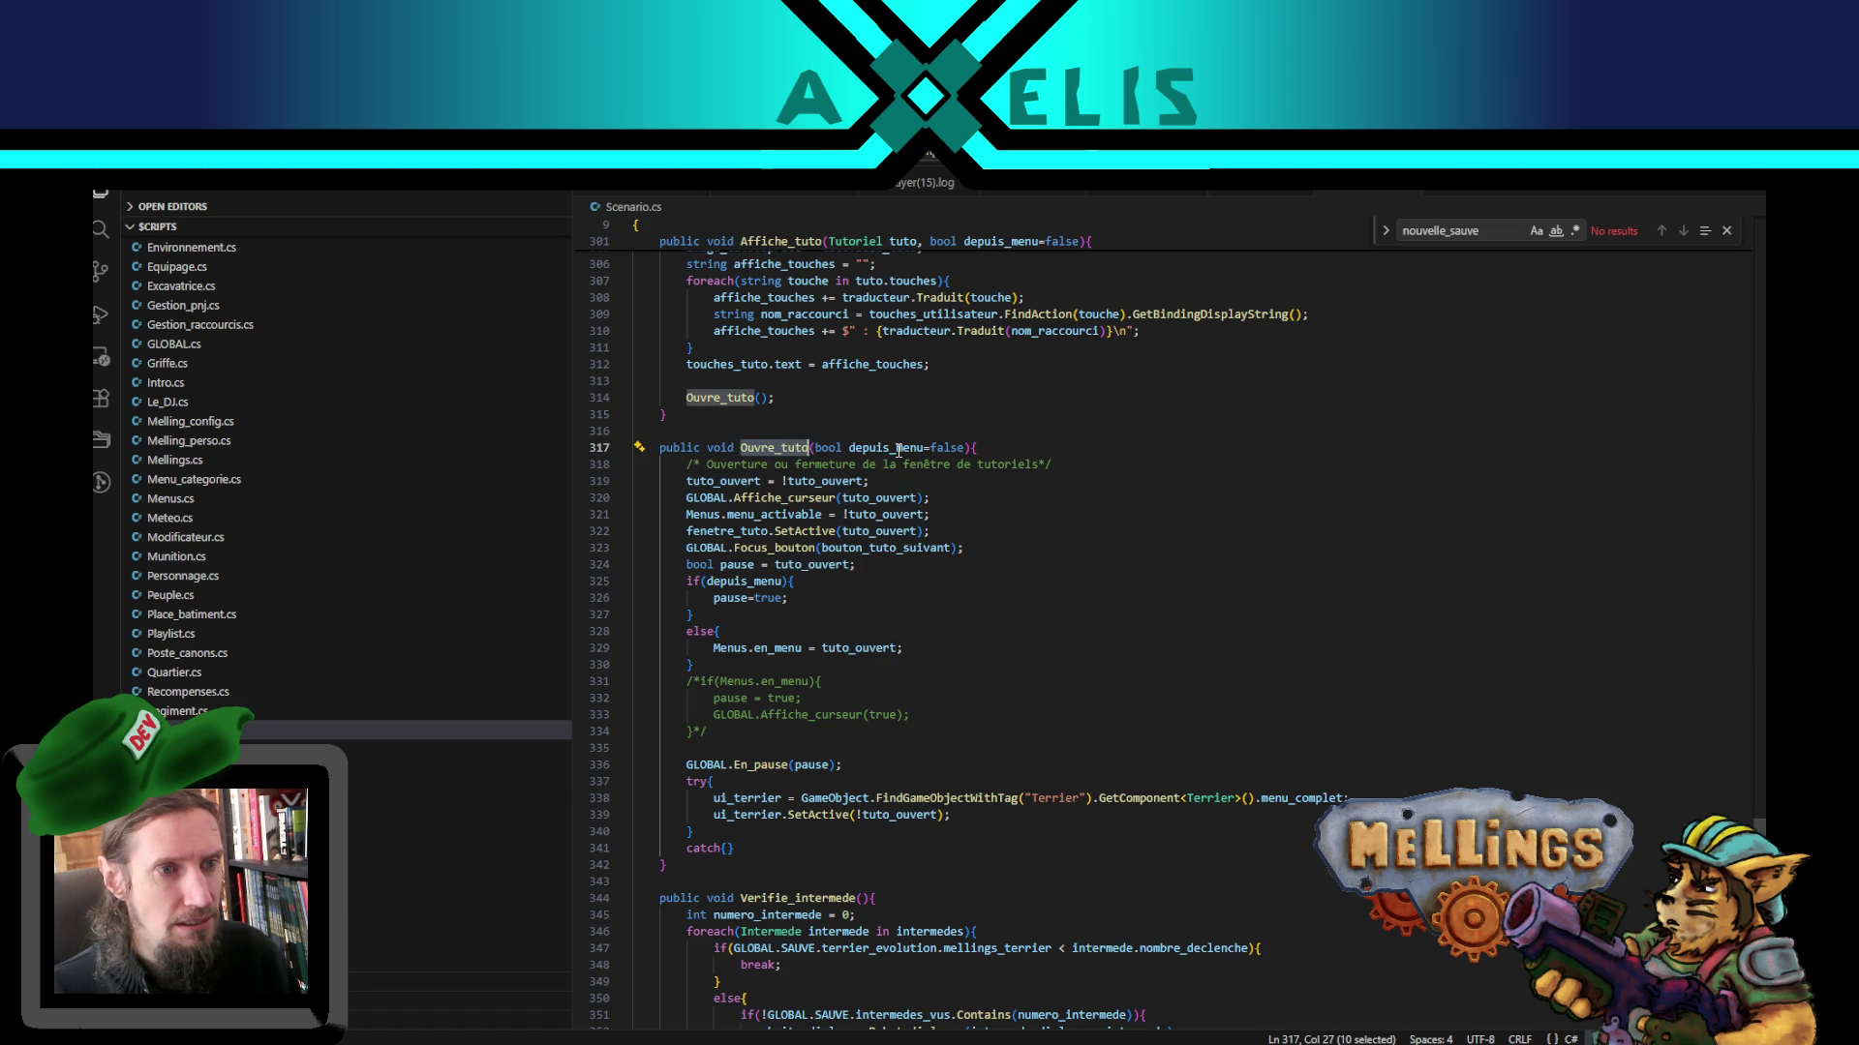
scroll(782, 669, up, 4)
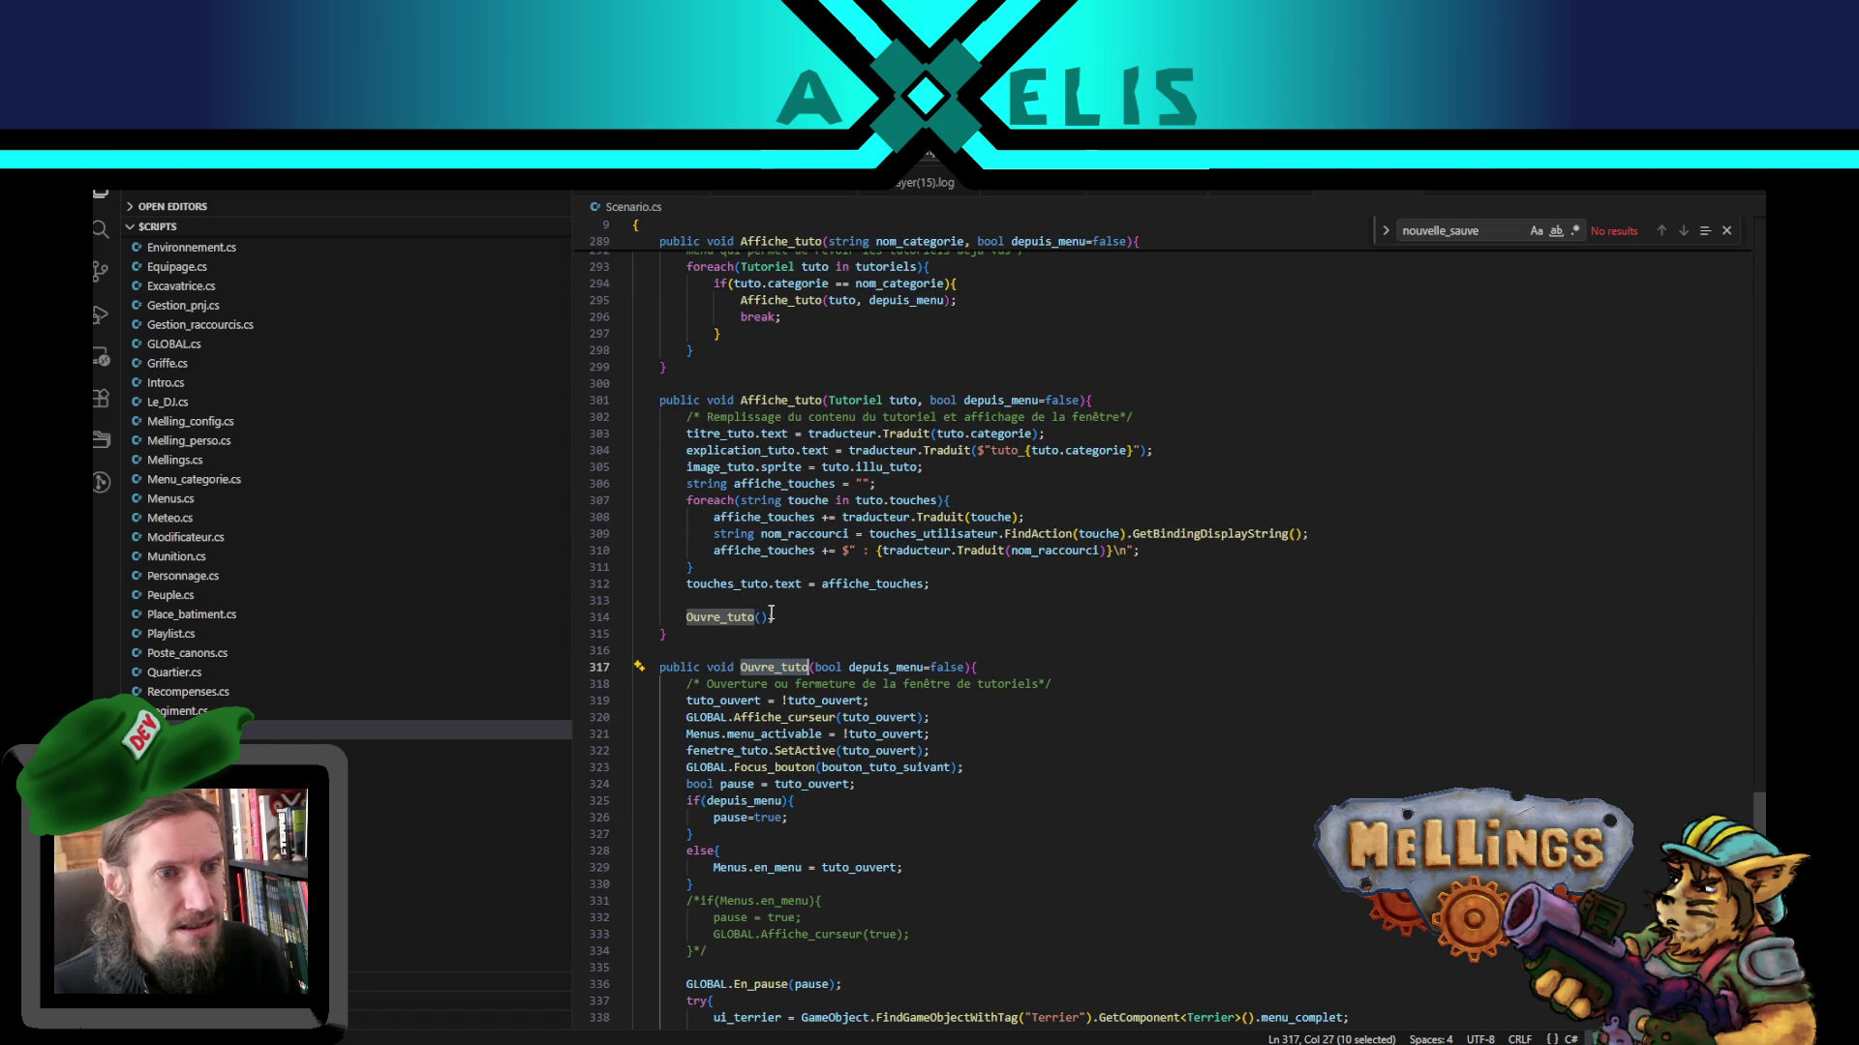
double_click(724, 583)
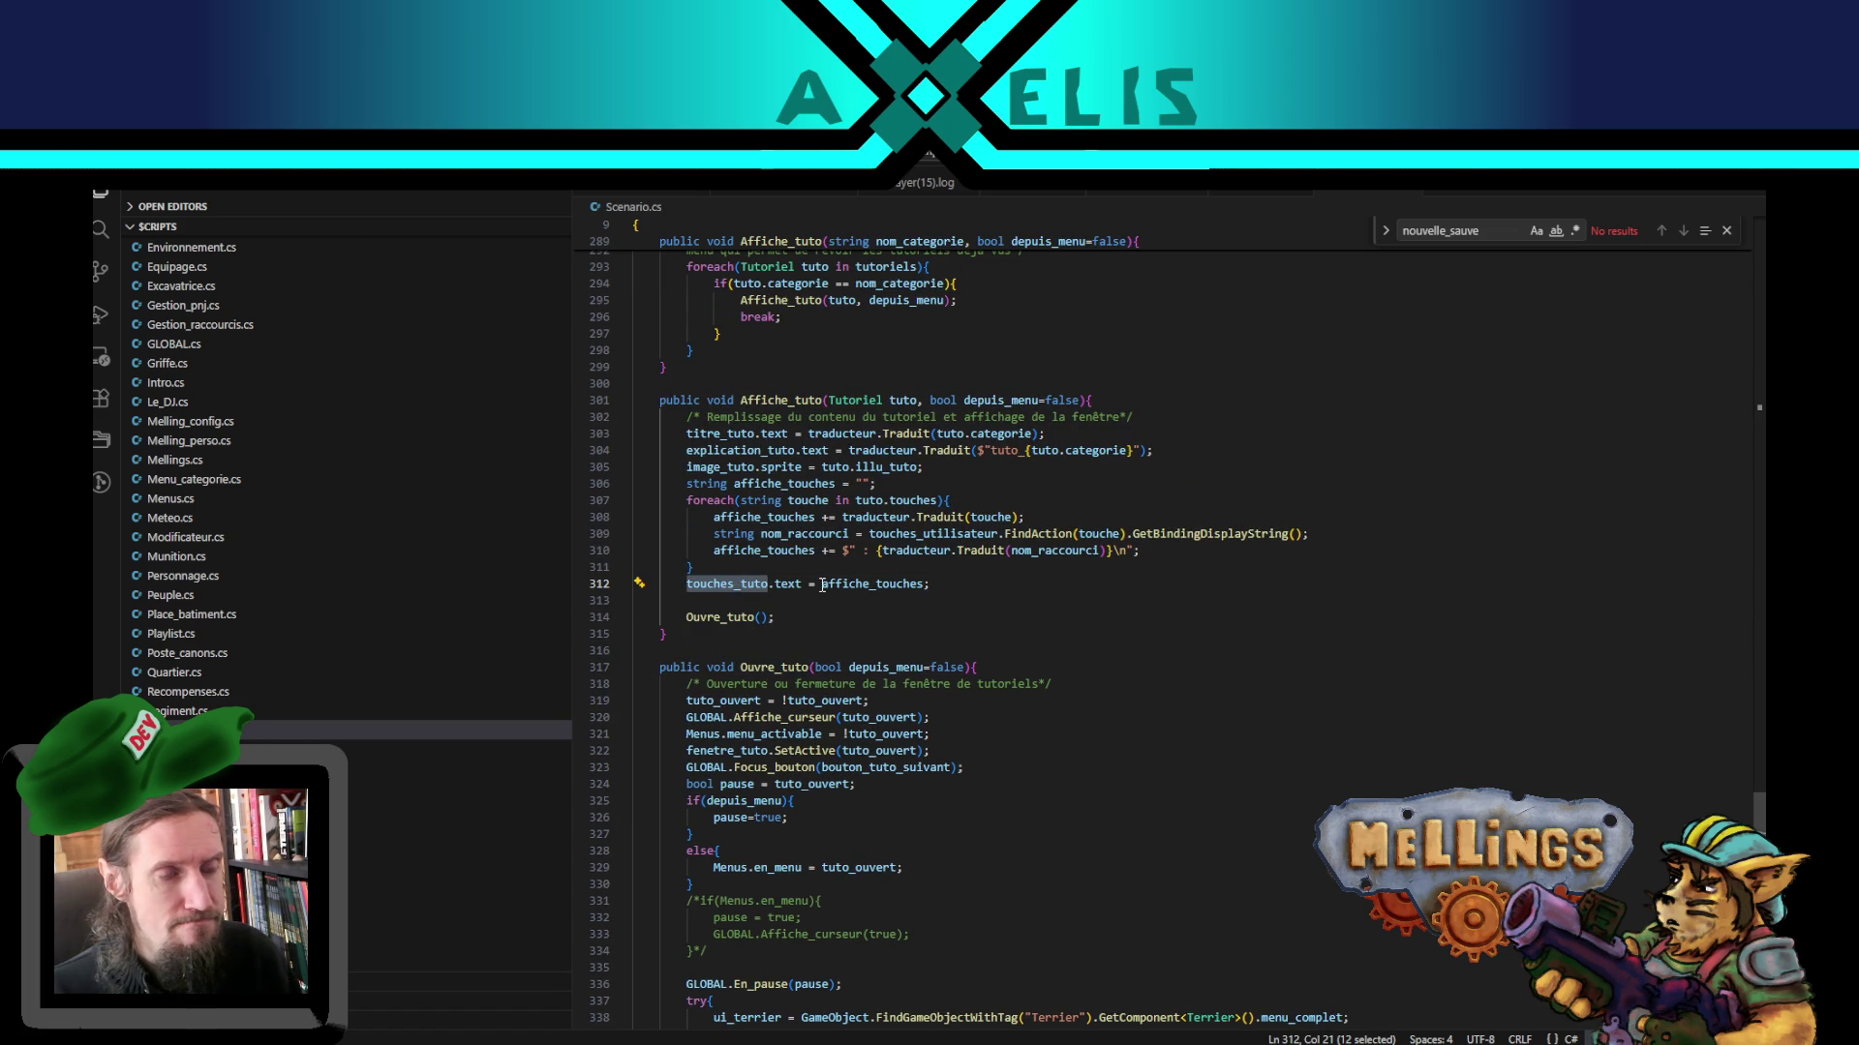
double_click(784, 483)
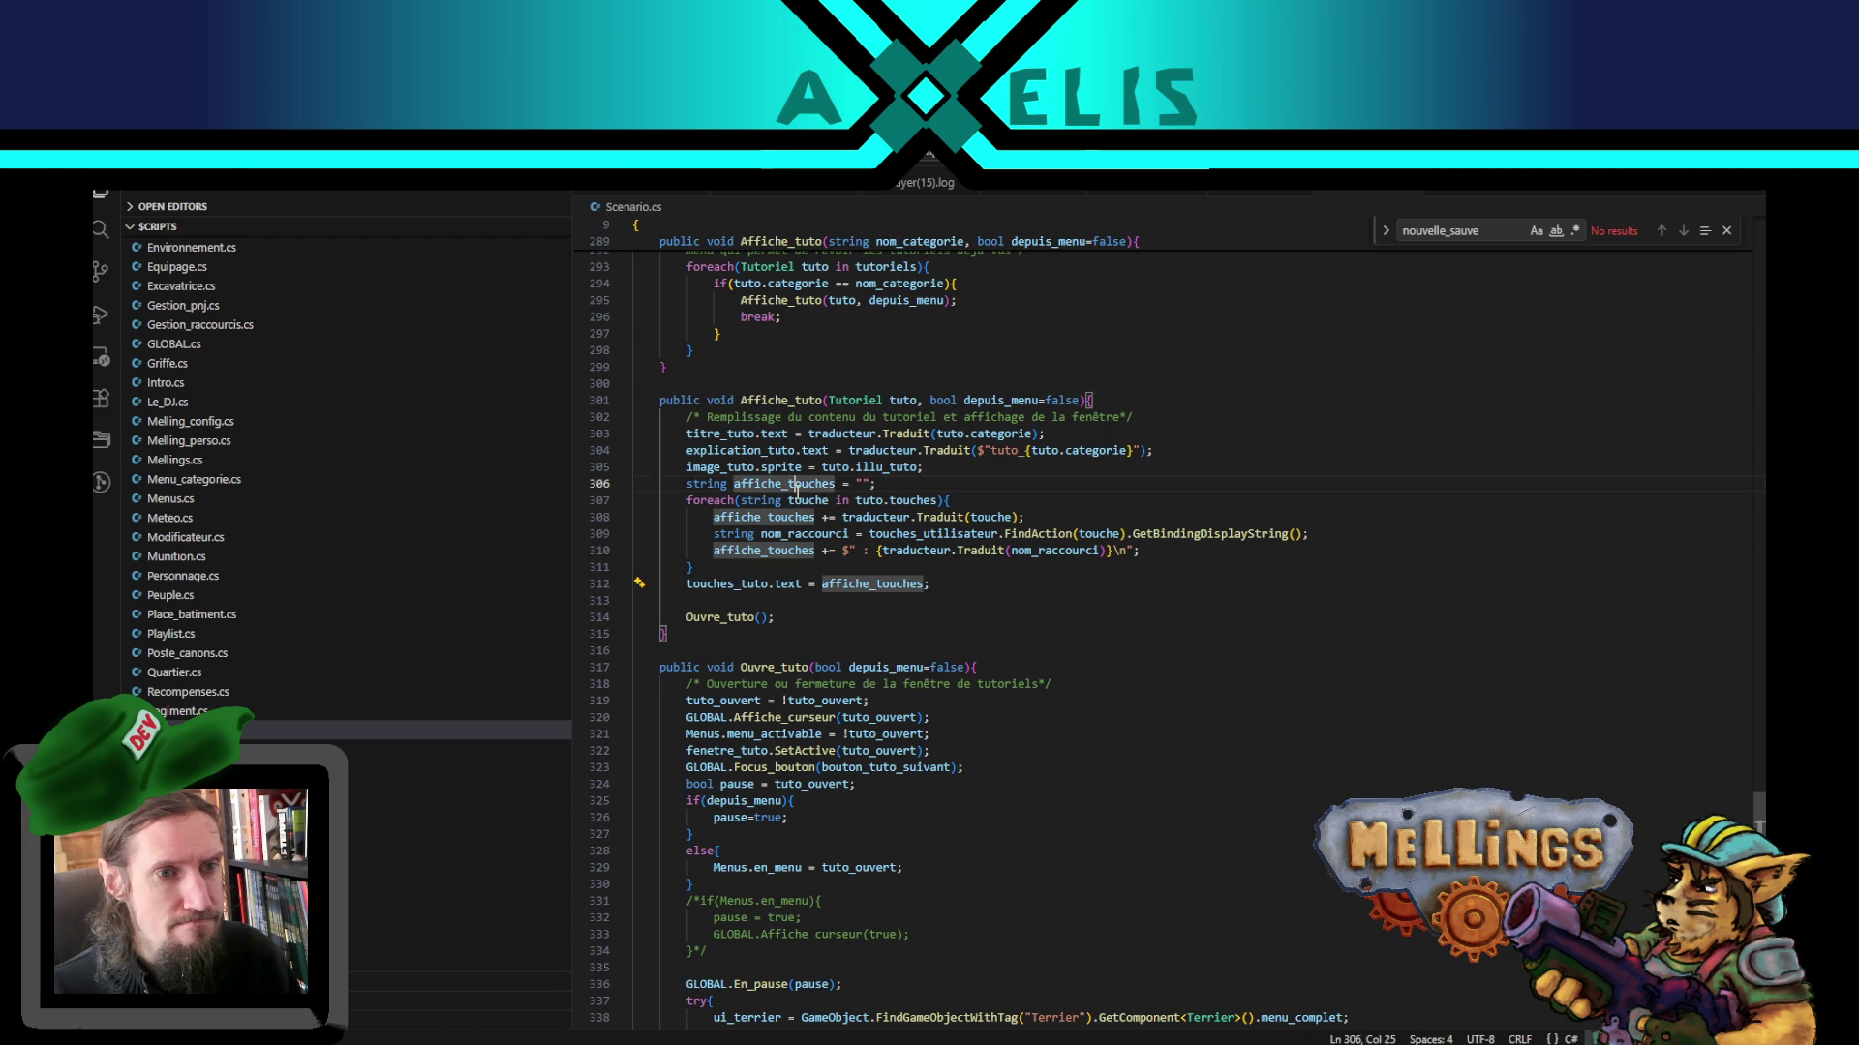
double_click(713, 584)
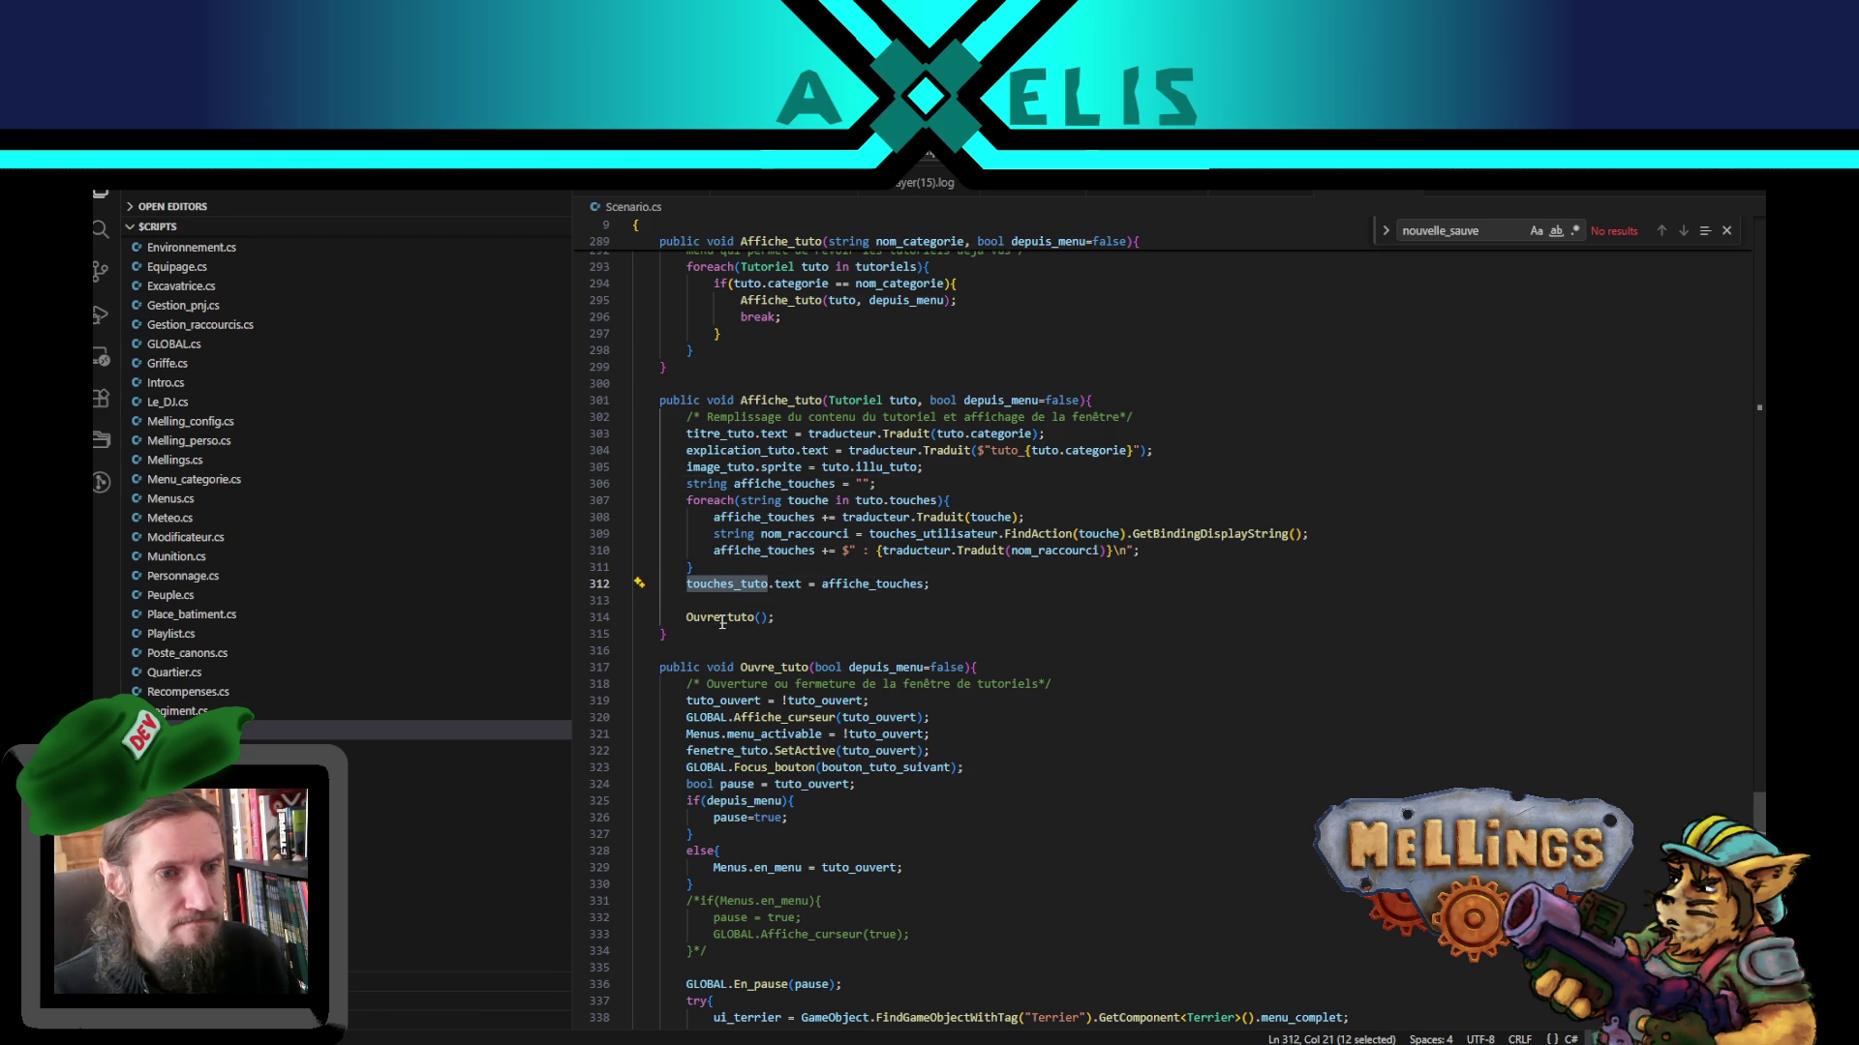
double_click(900, 667)
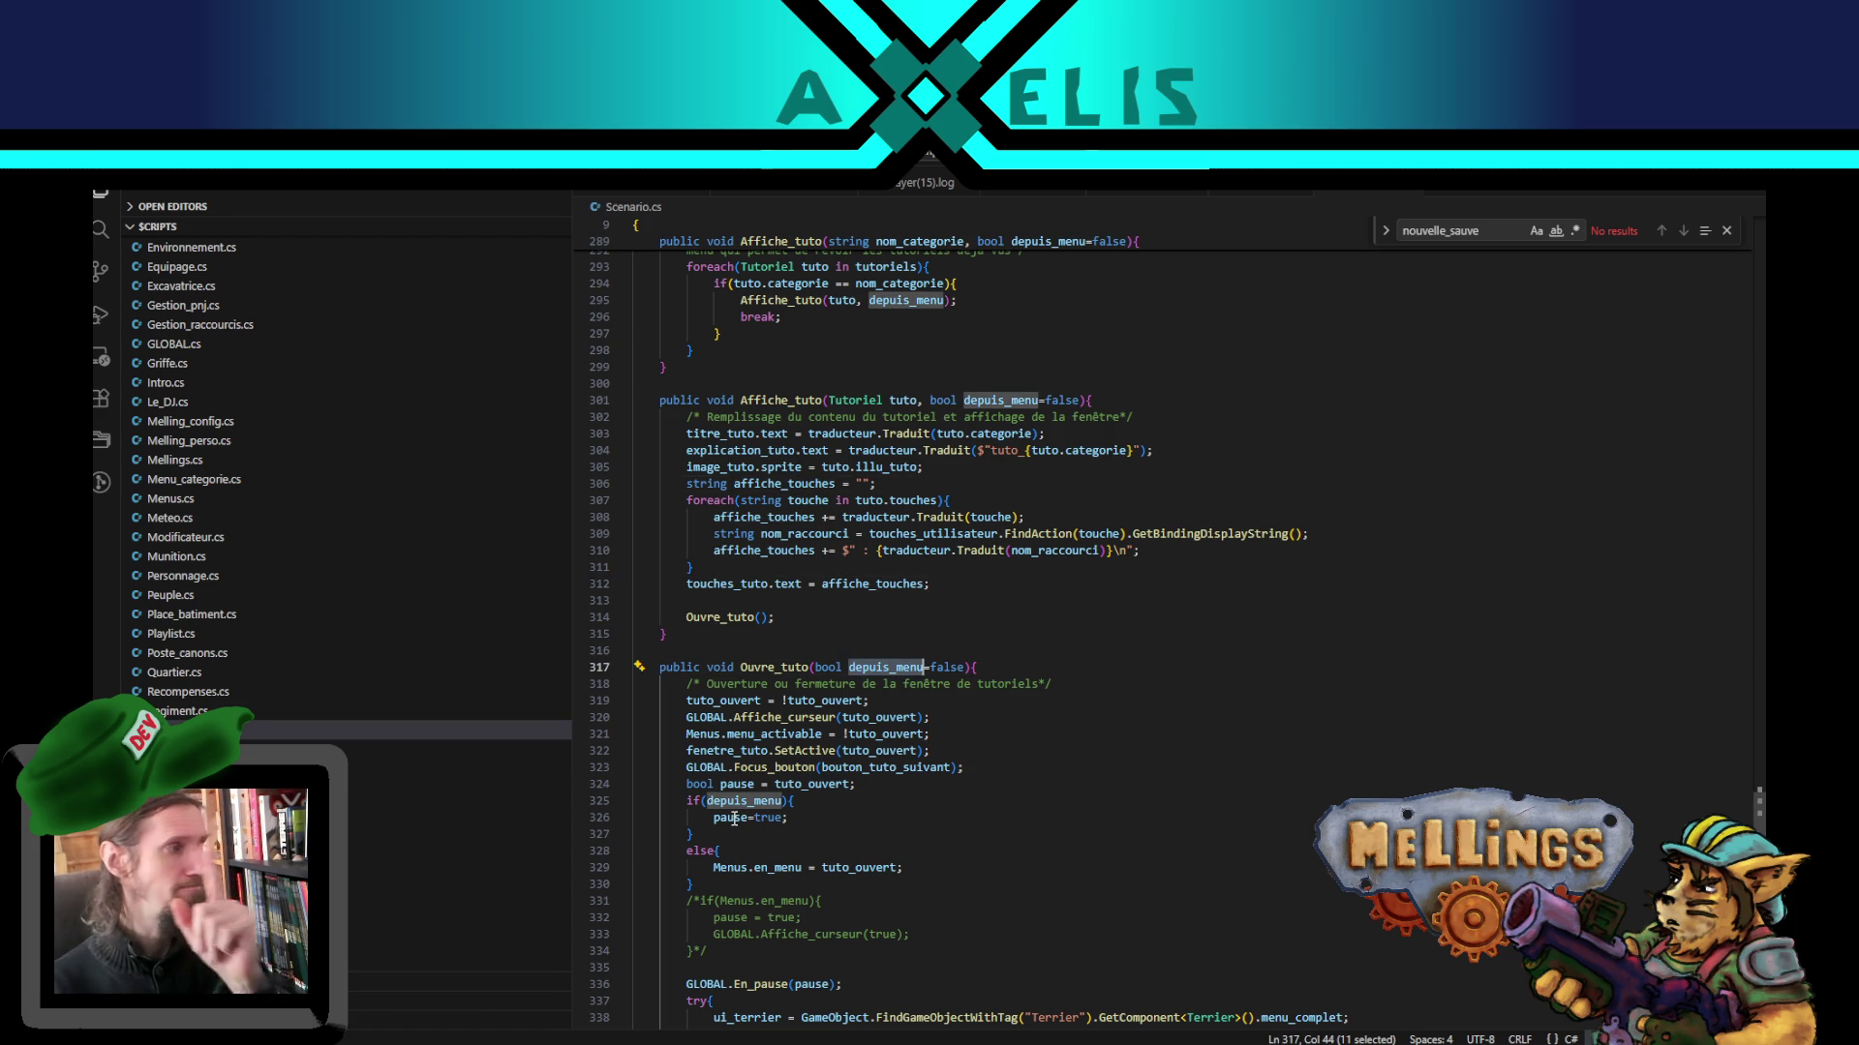
click(882, 802)
scroll(919, 677, down, 3)
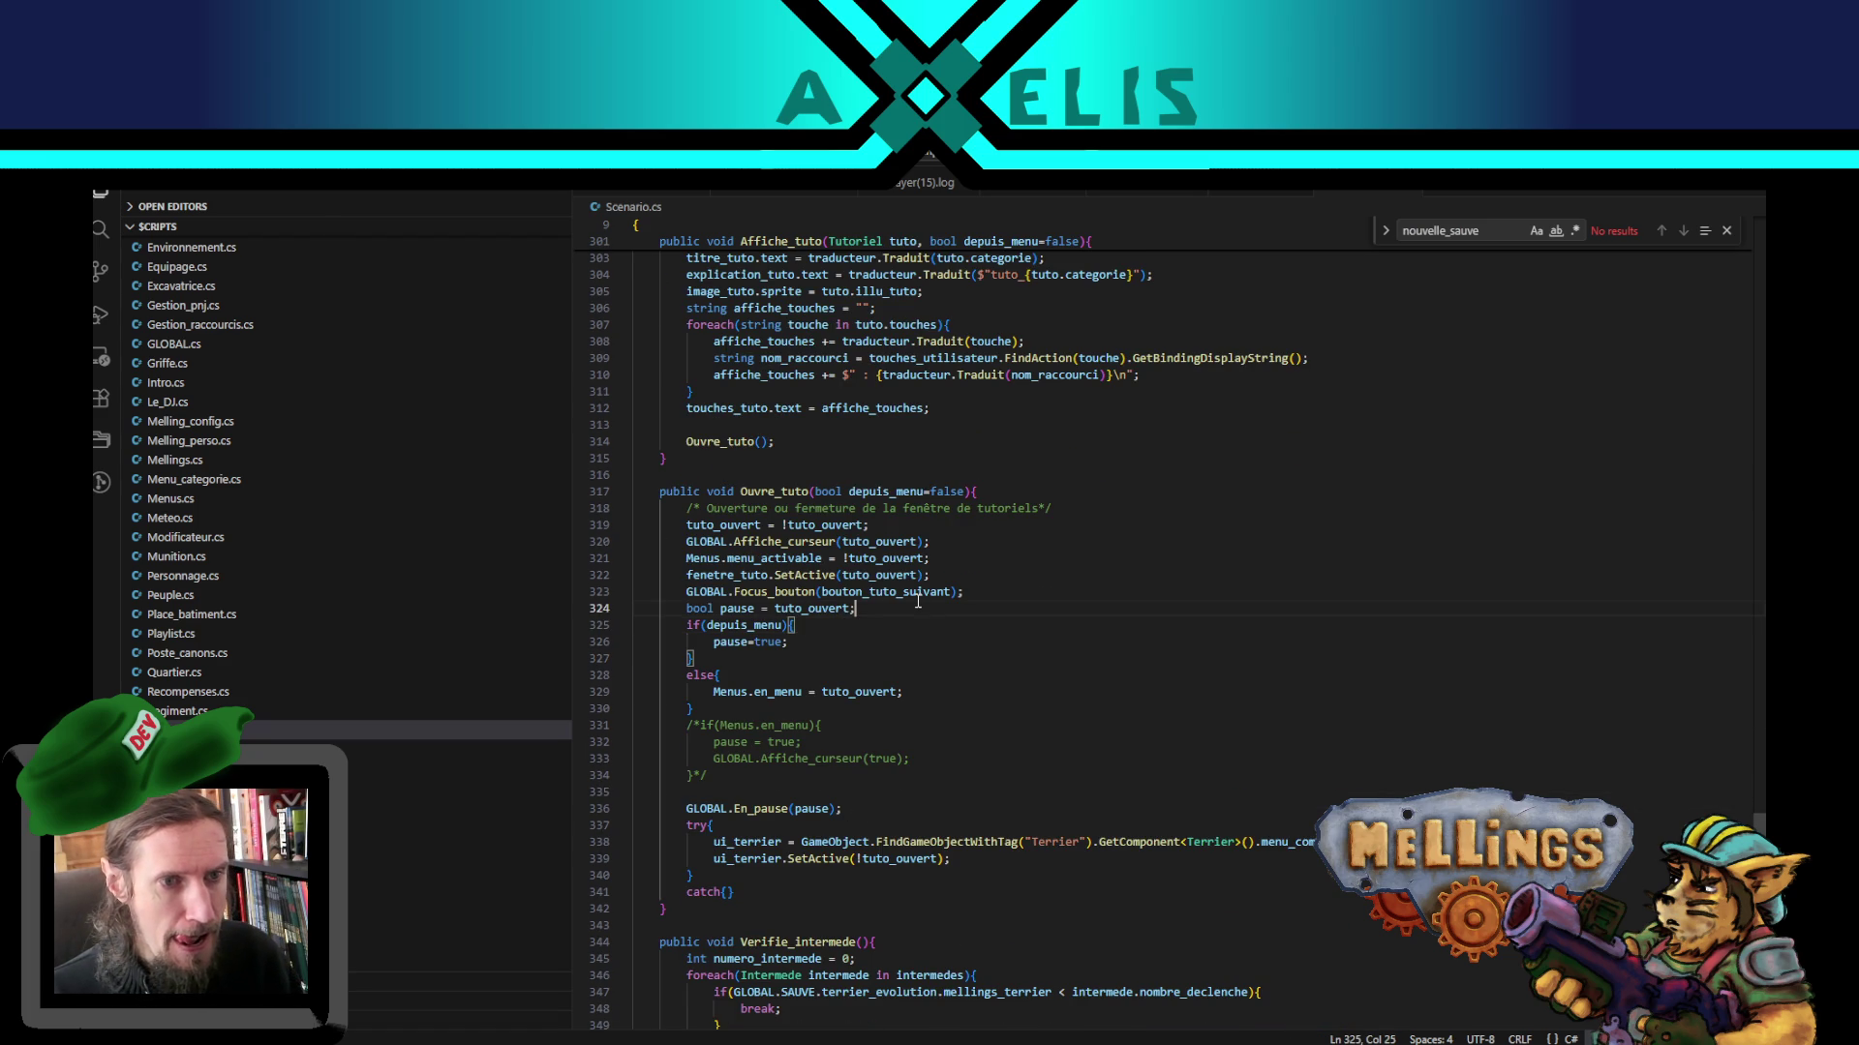
double_click(910, 592)
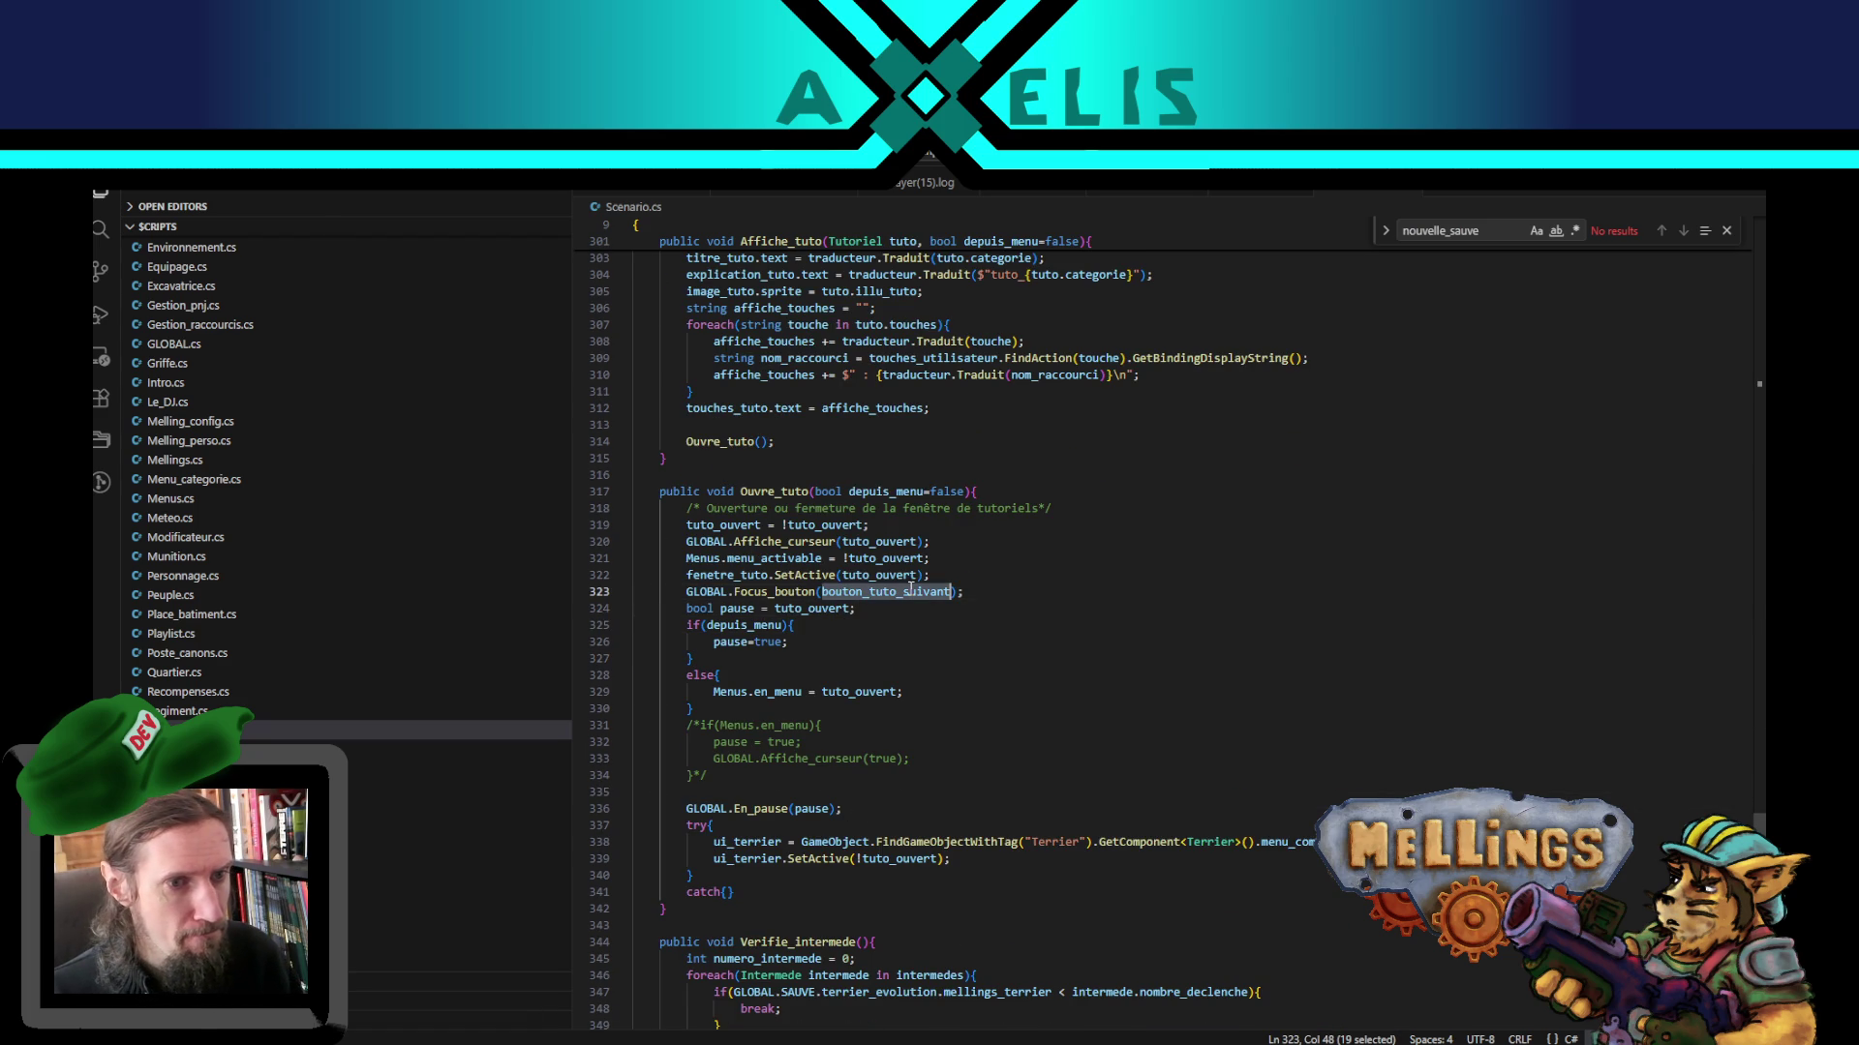
double_click(800, 608)
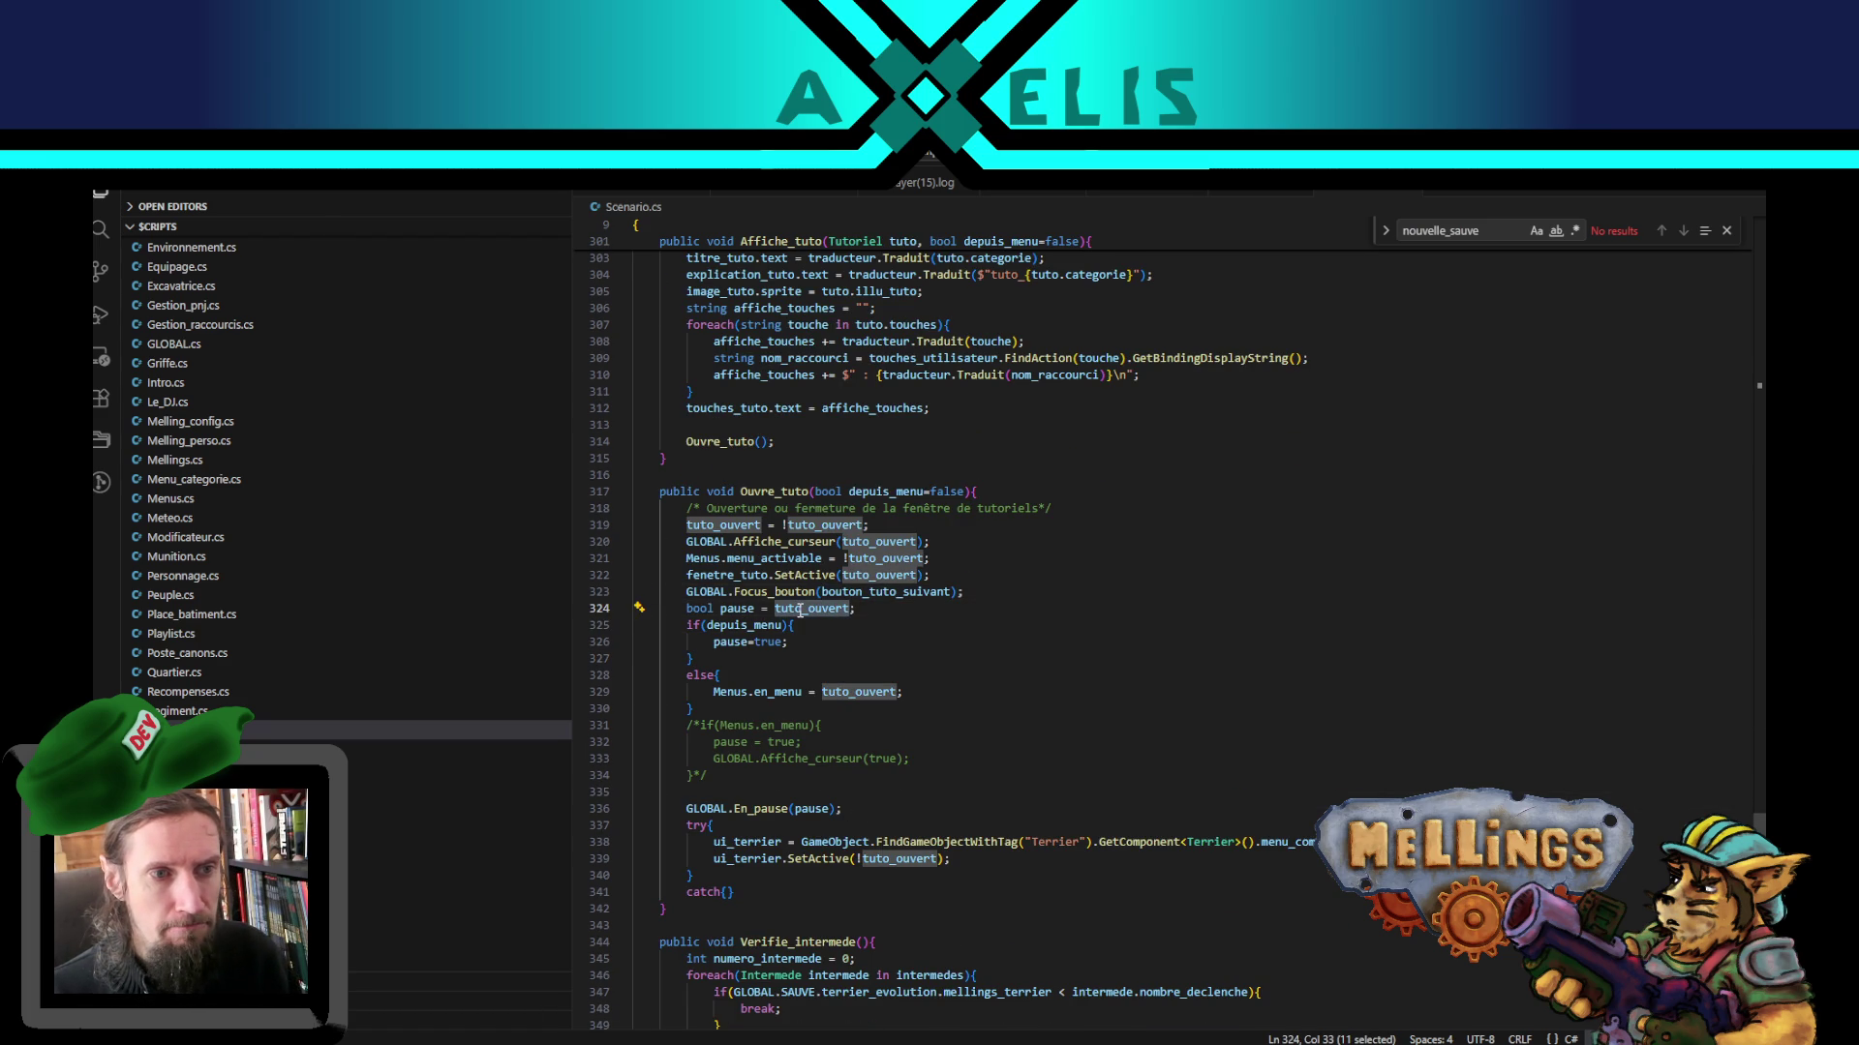
scroll(800, 611, down, 3)
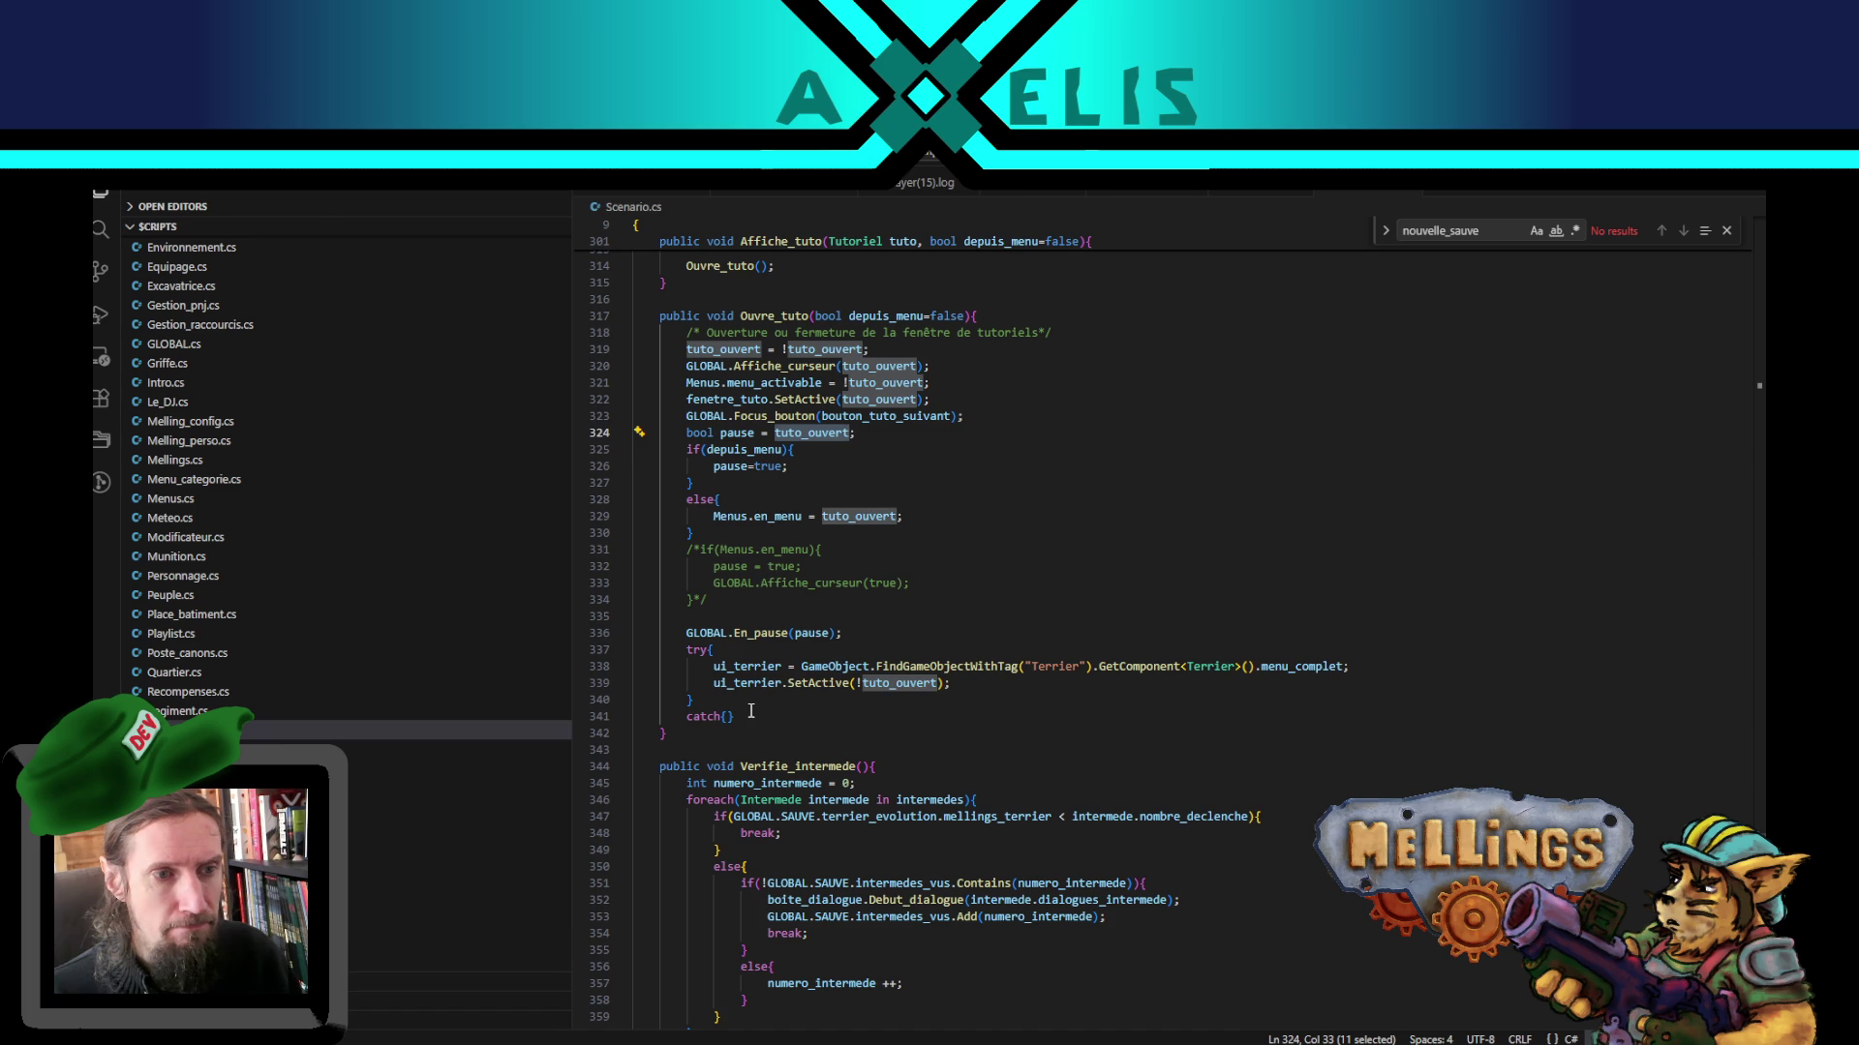
double_click(884, 317)
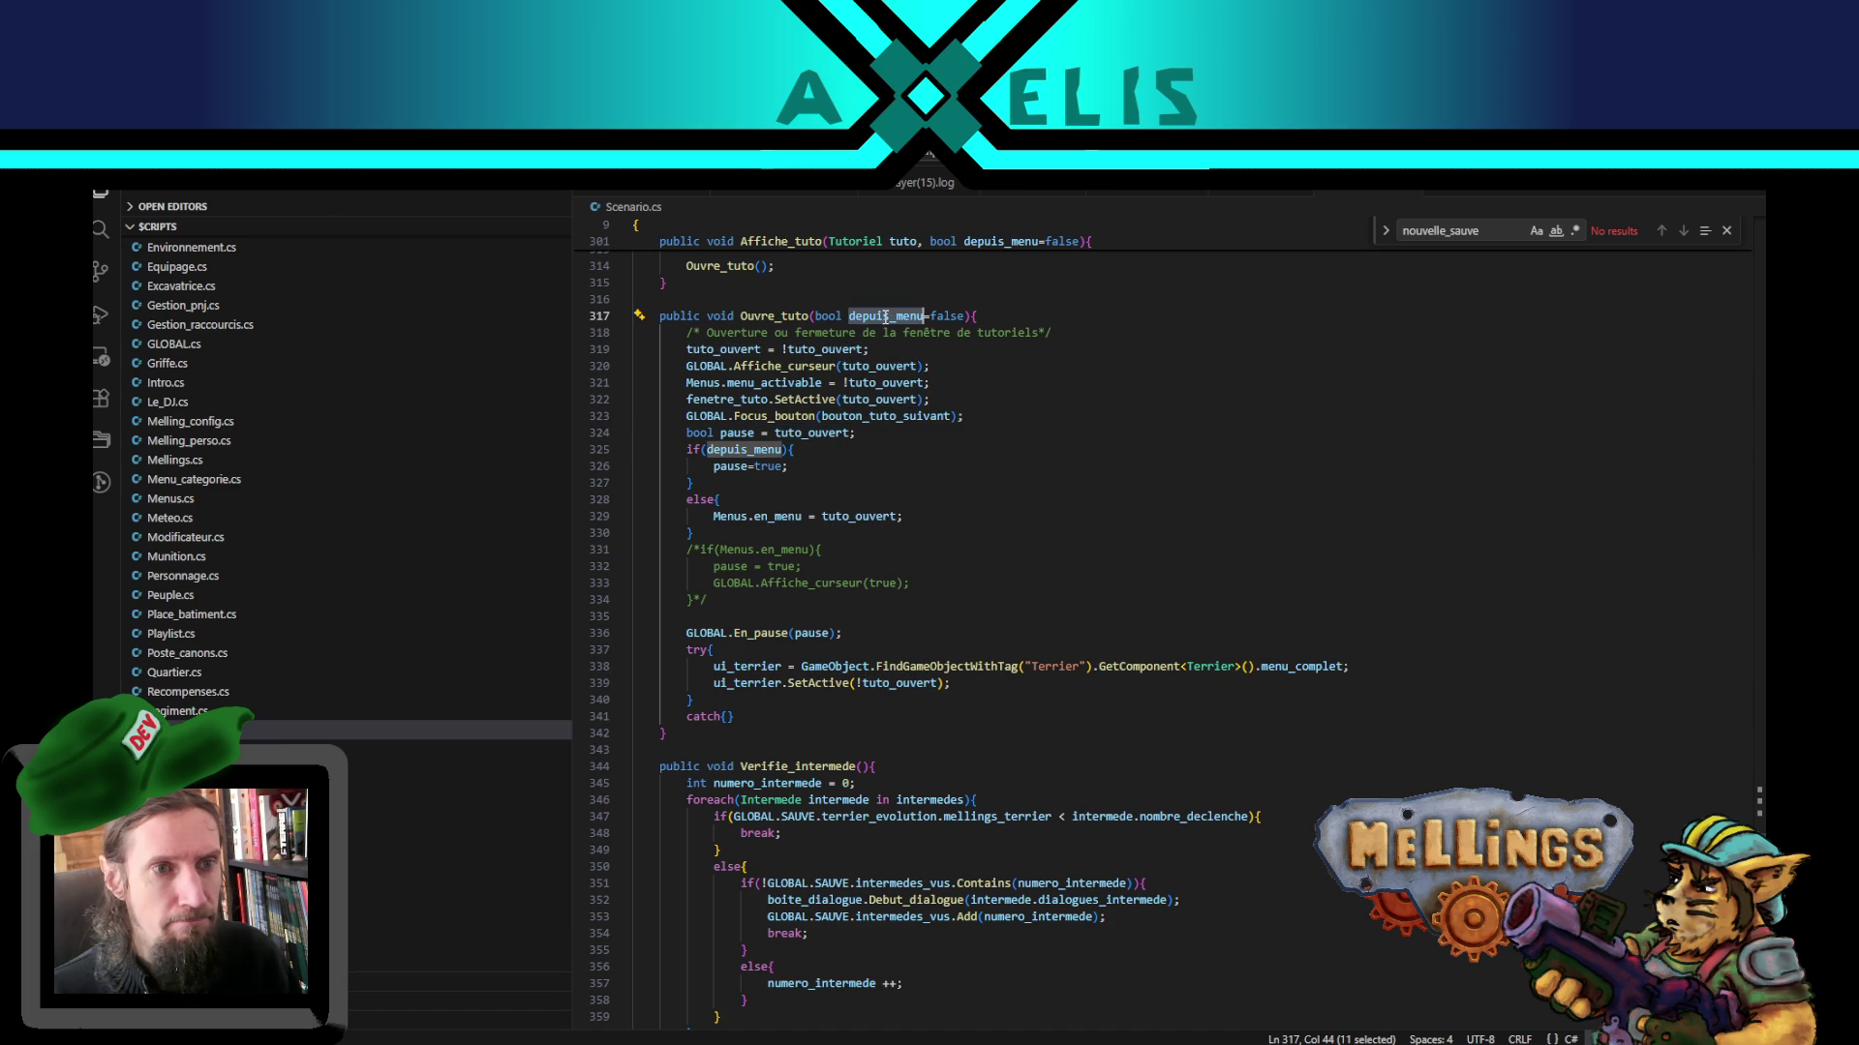
mouse_move(871, 1044)
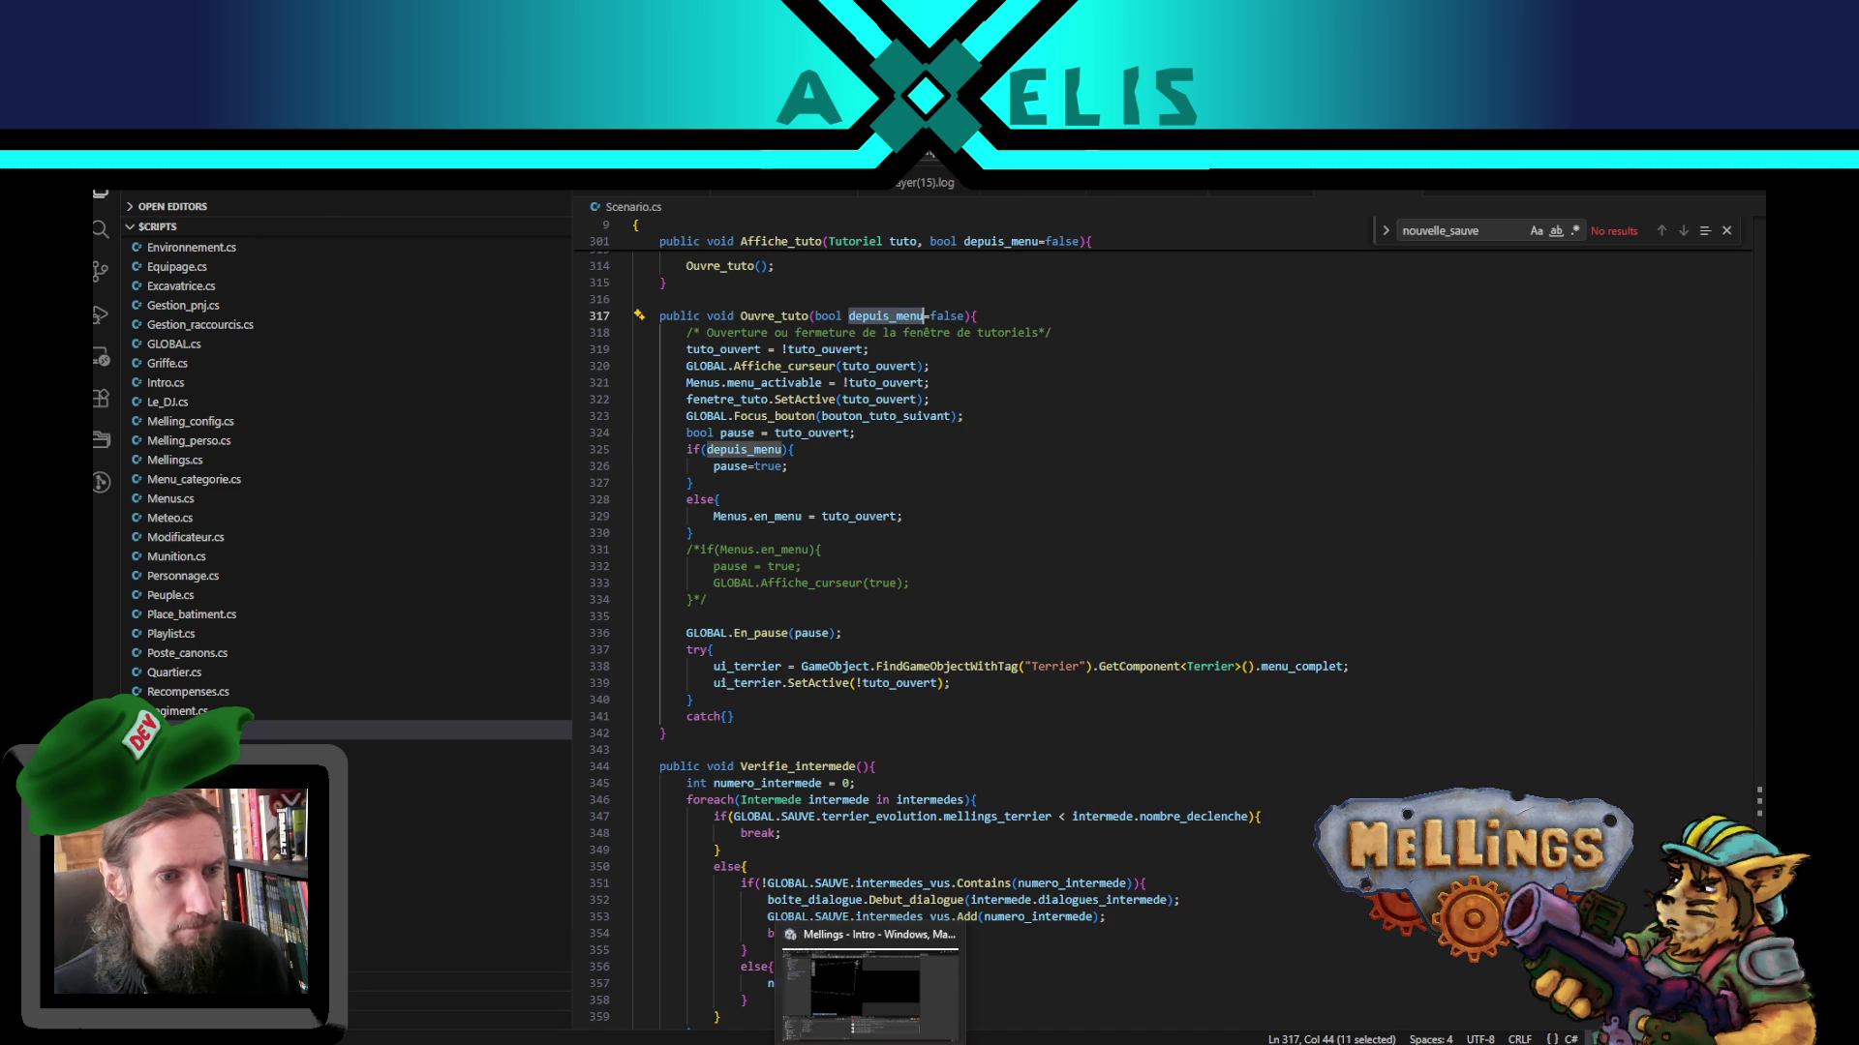
click(847, 639)
scroll(847, 678, up, 2)
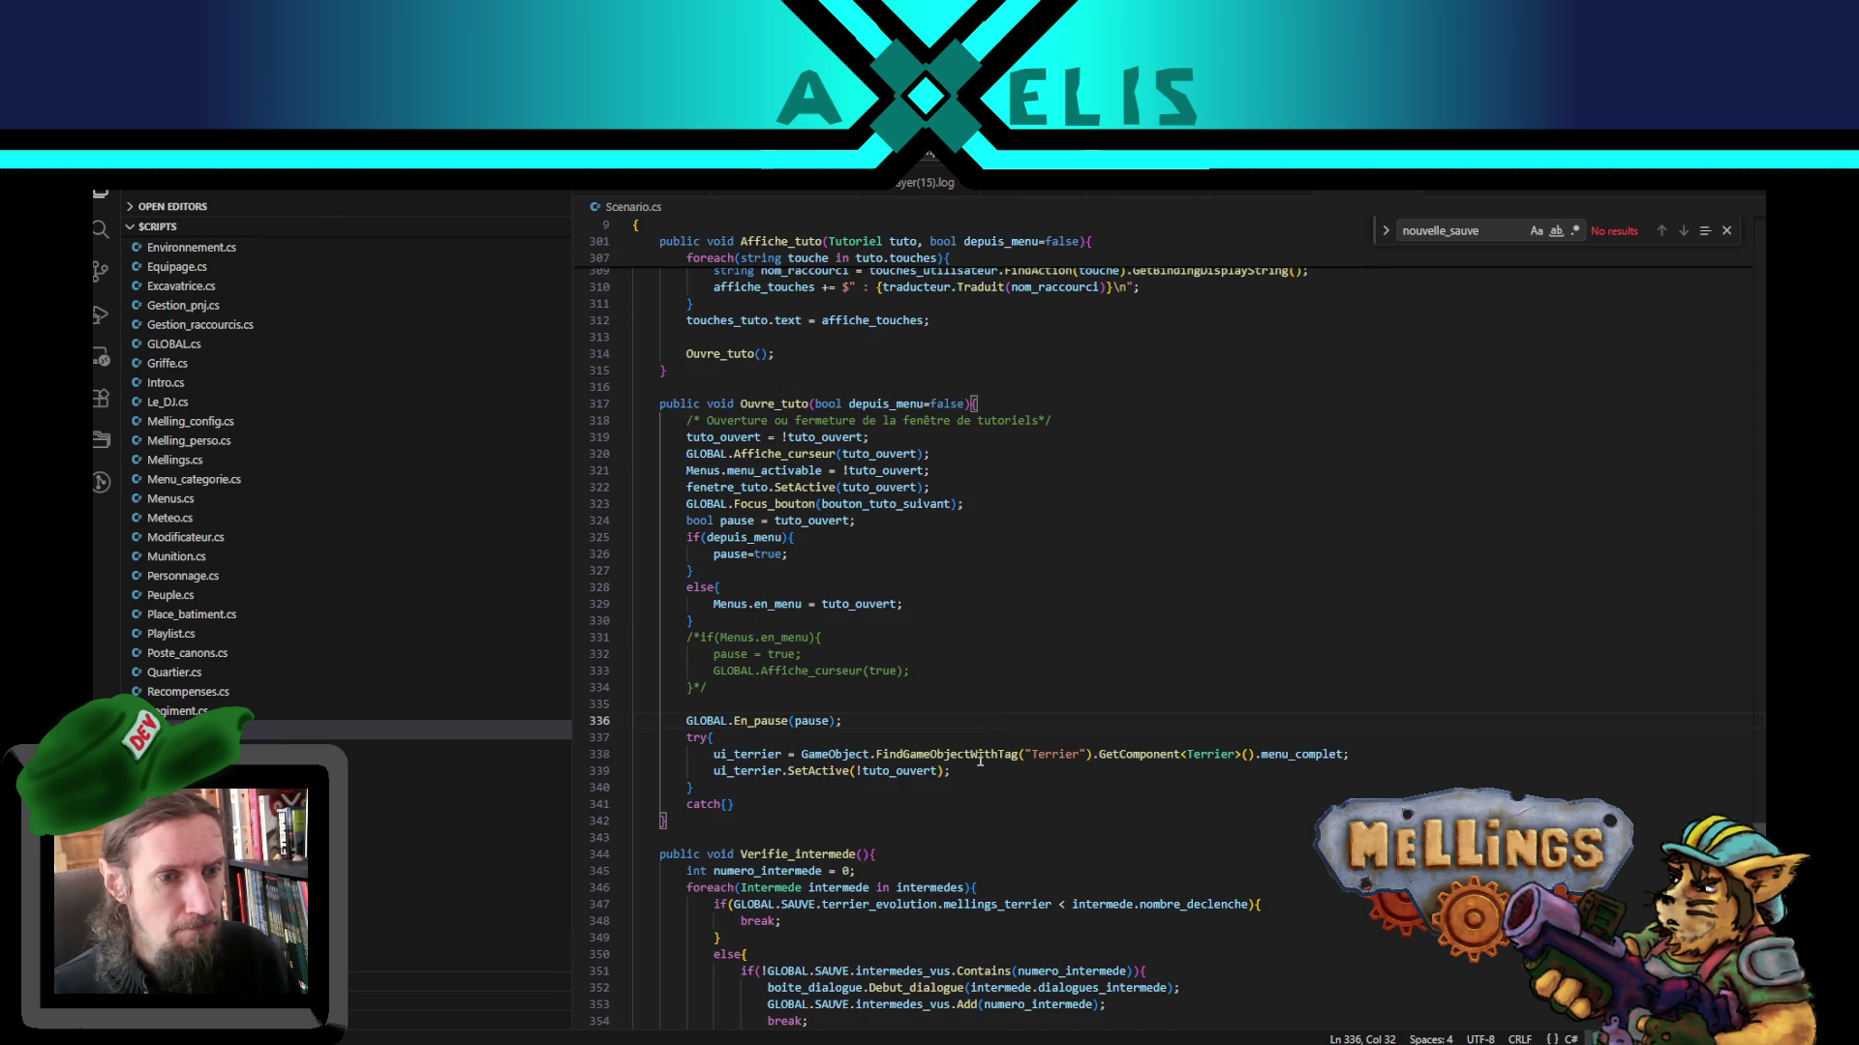
double_click(754, 755)
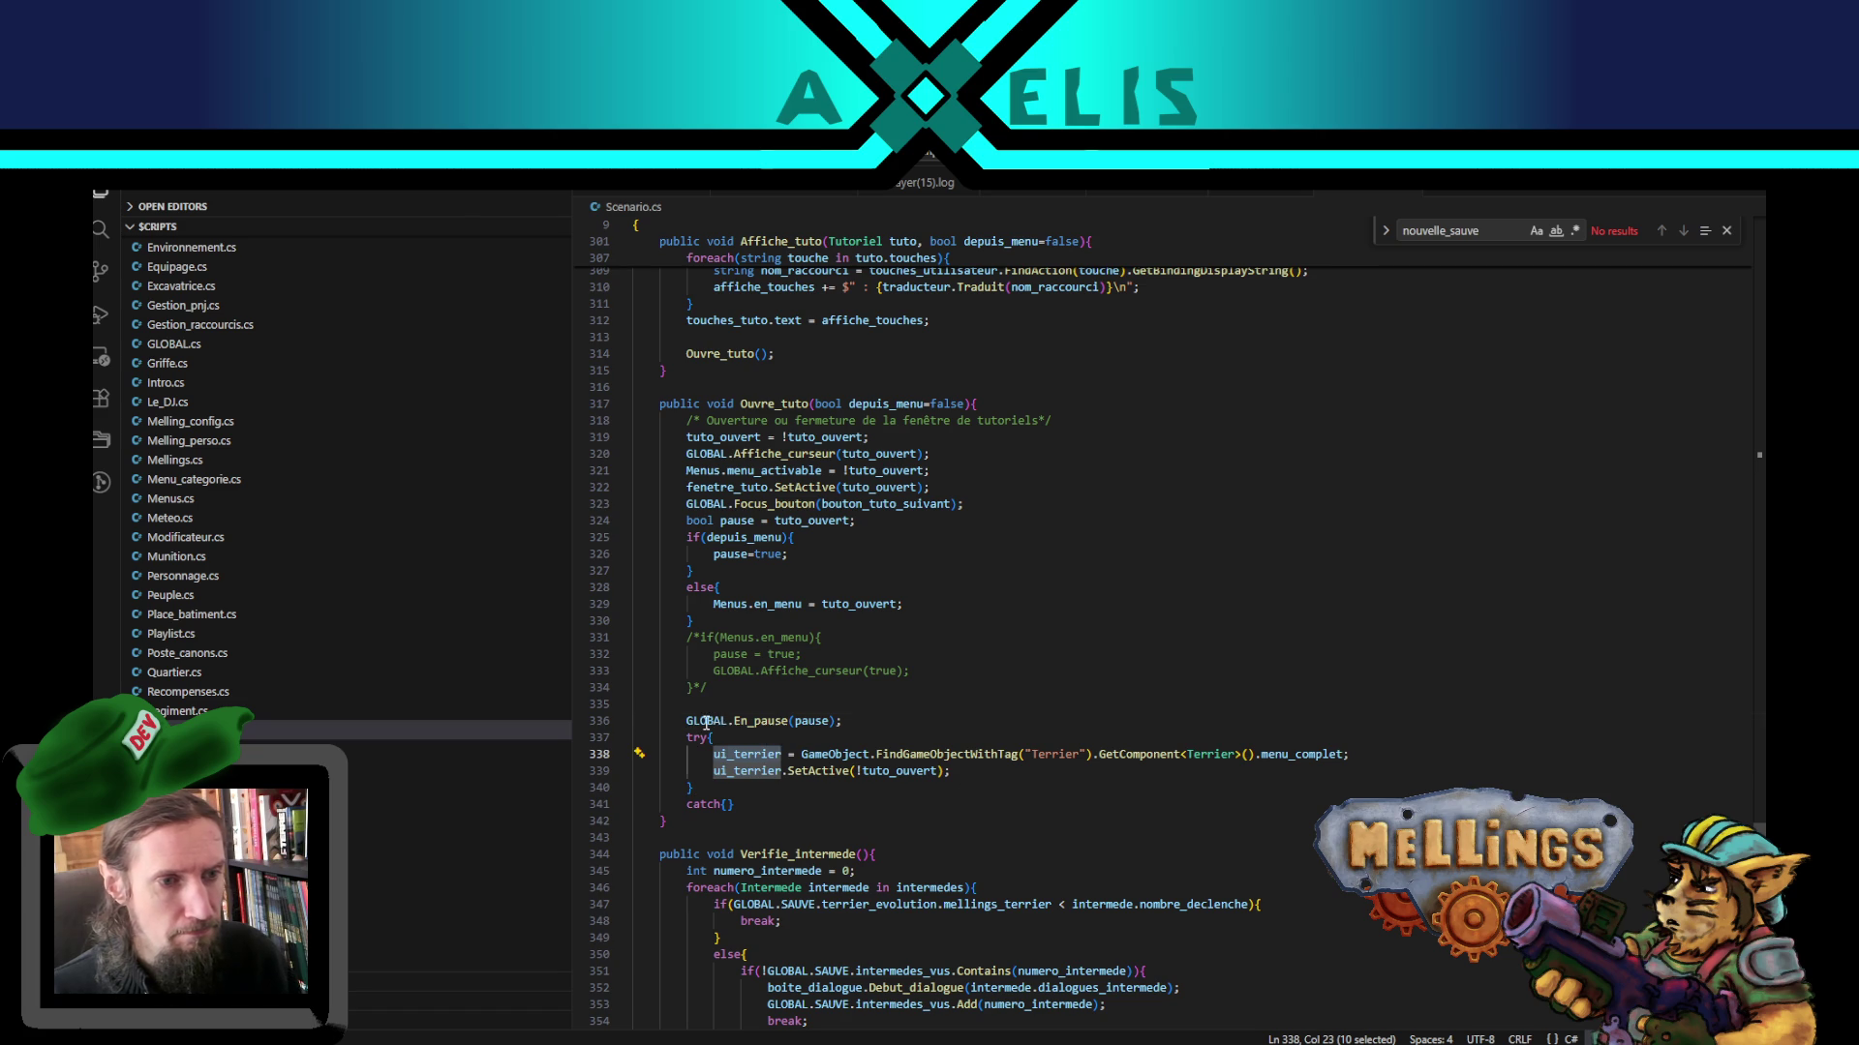
drag(685, 721, 928, 723)
key(ctrl+c)
click(949, 771)
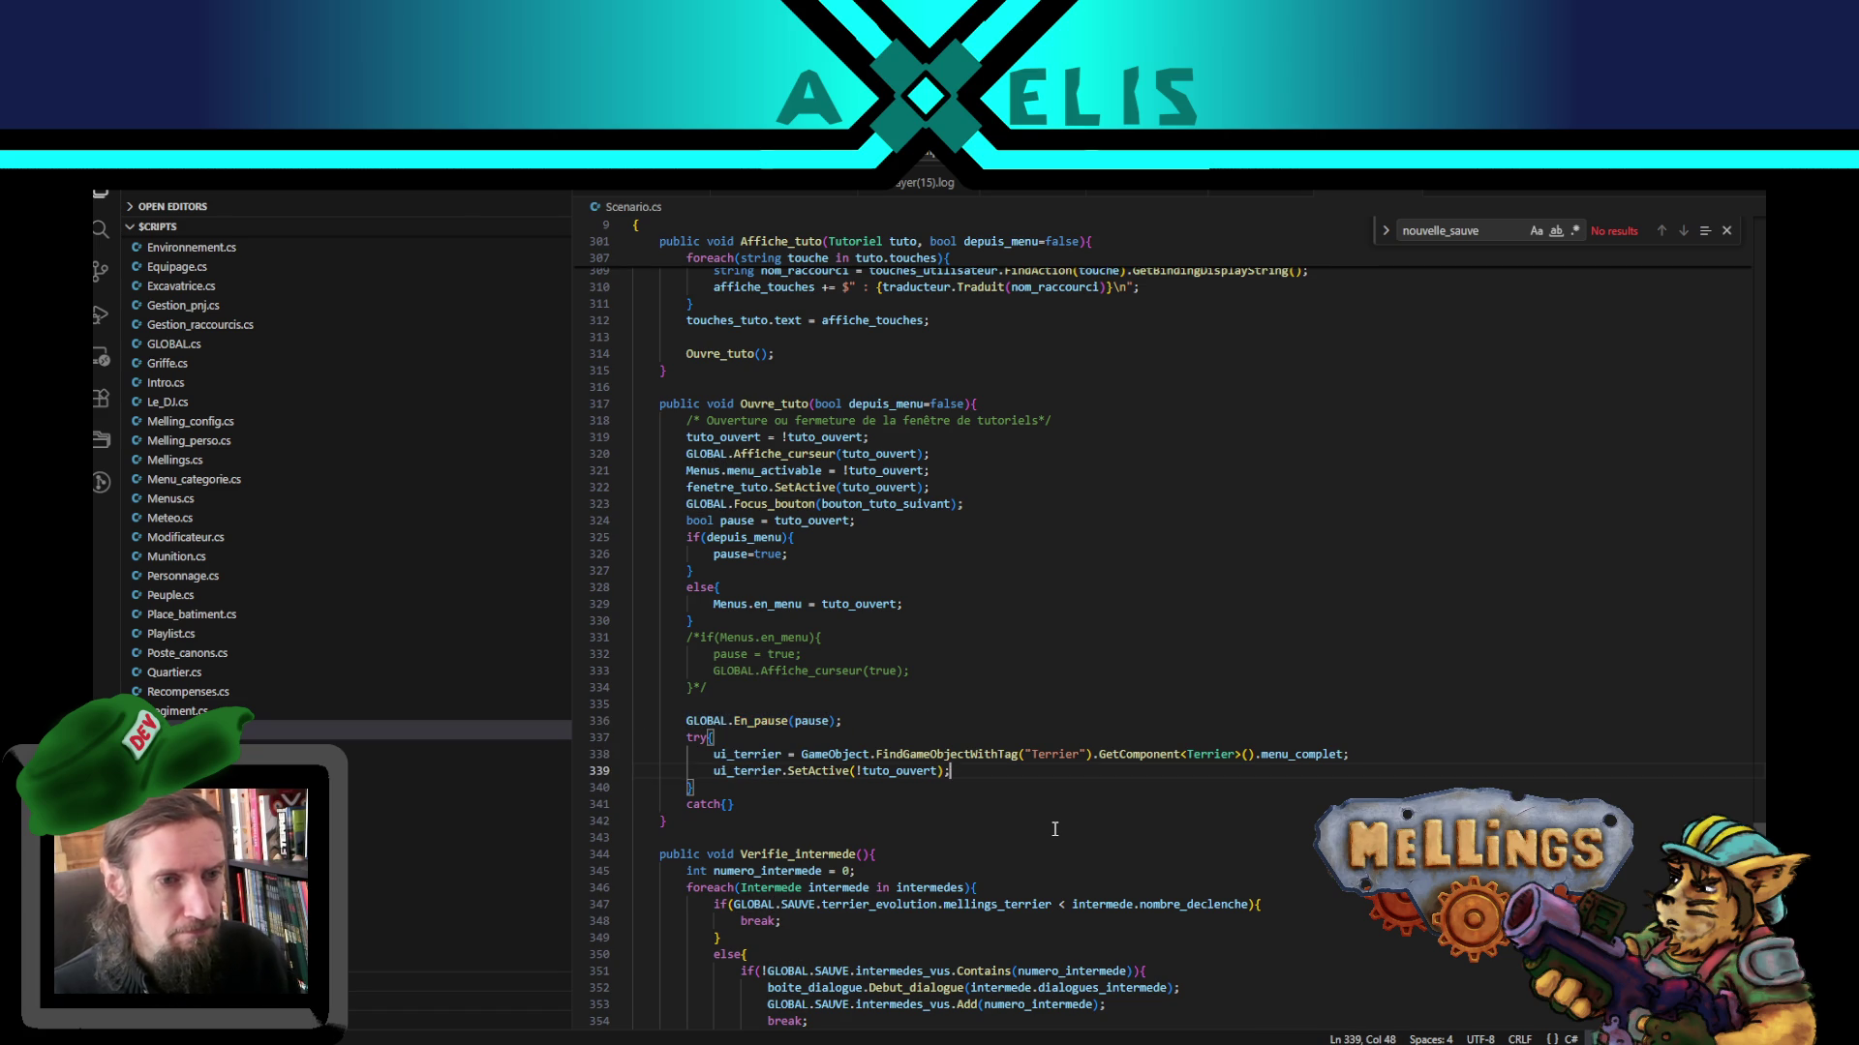
- Add a GLOBAL.En_pause(false) call on a new line inside Ouvre_tuto's try block
key(Return)
key(ctrl+v)
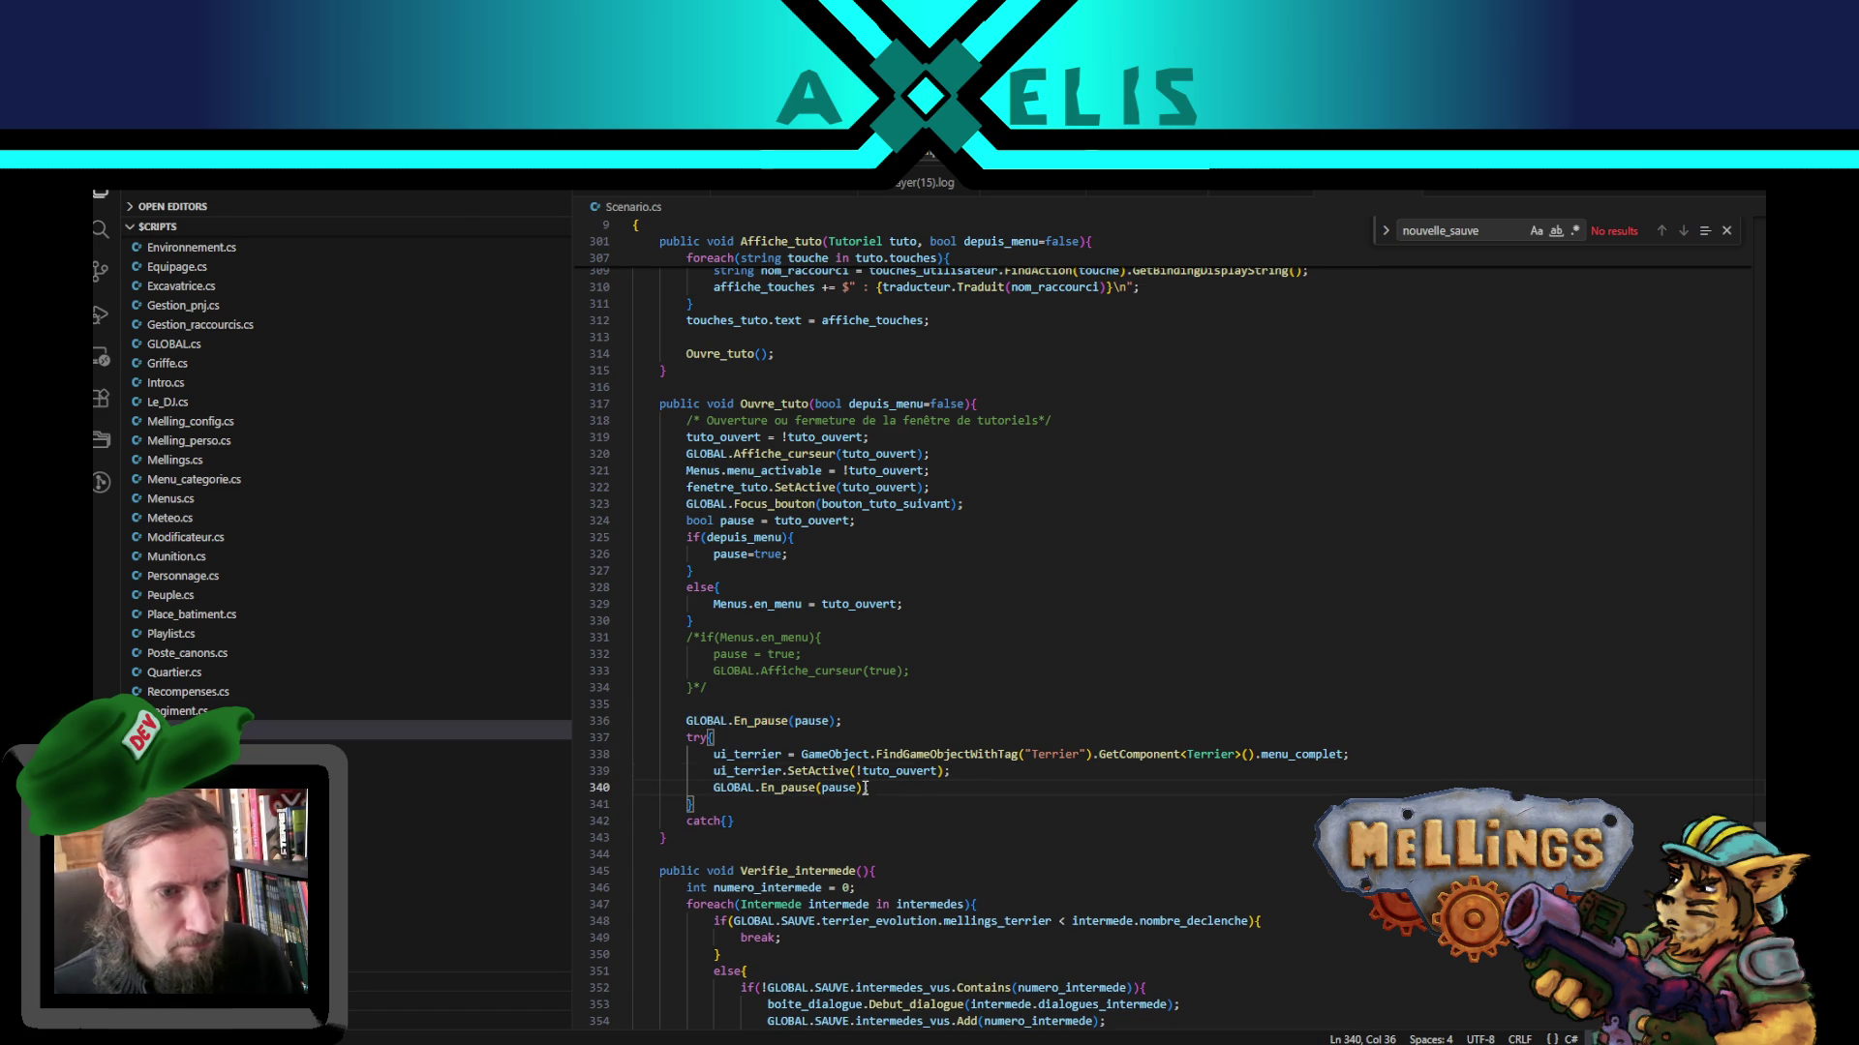
double_click(840, 788)
text(false)
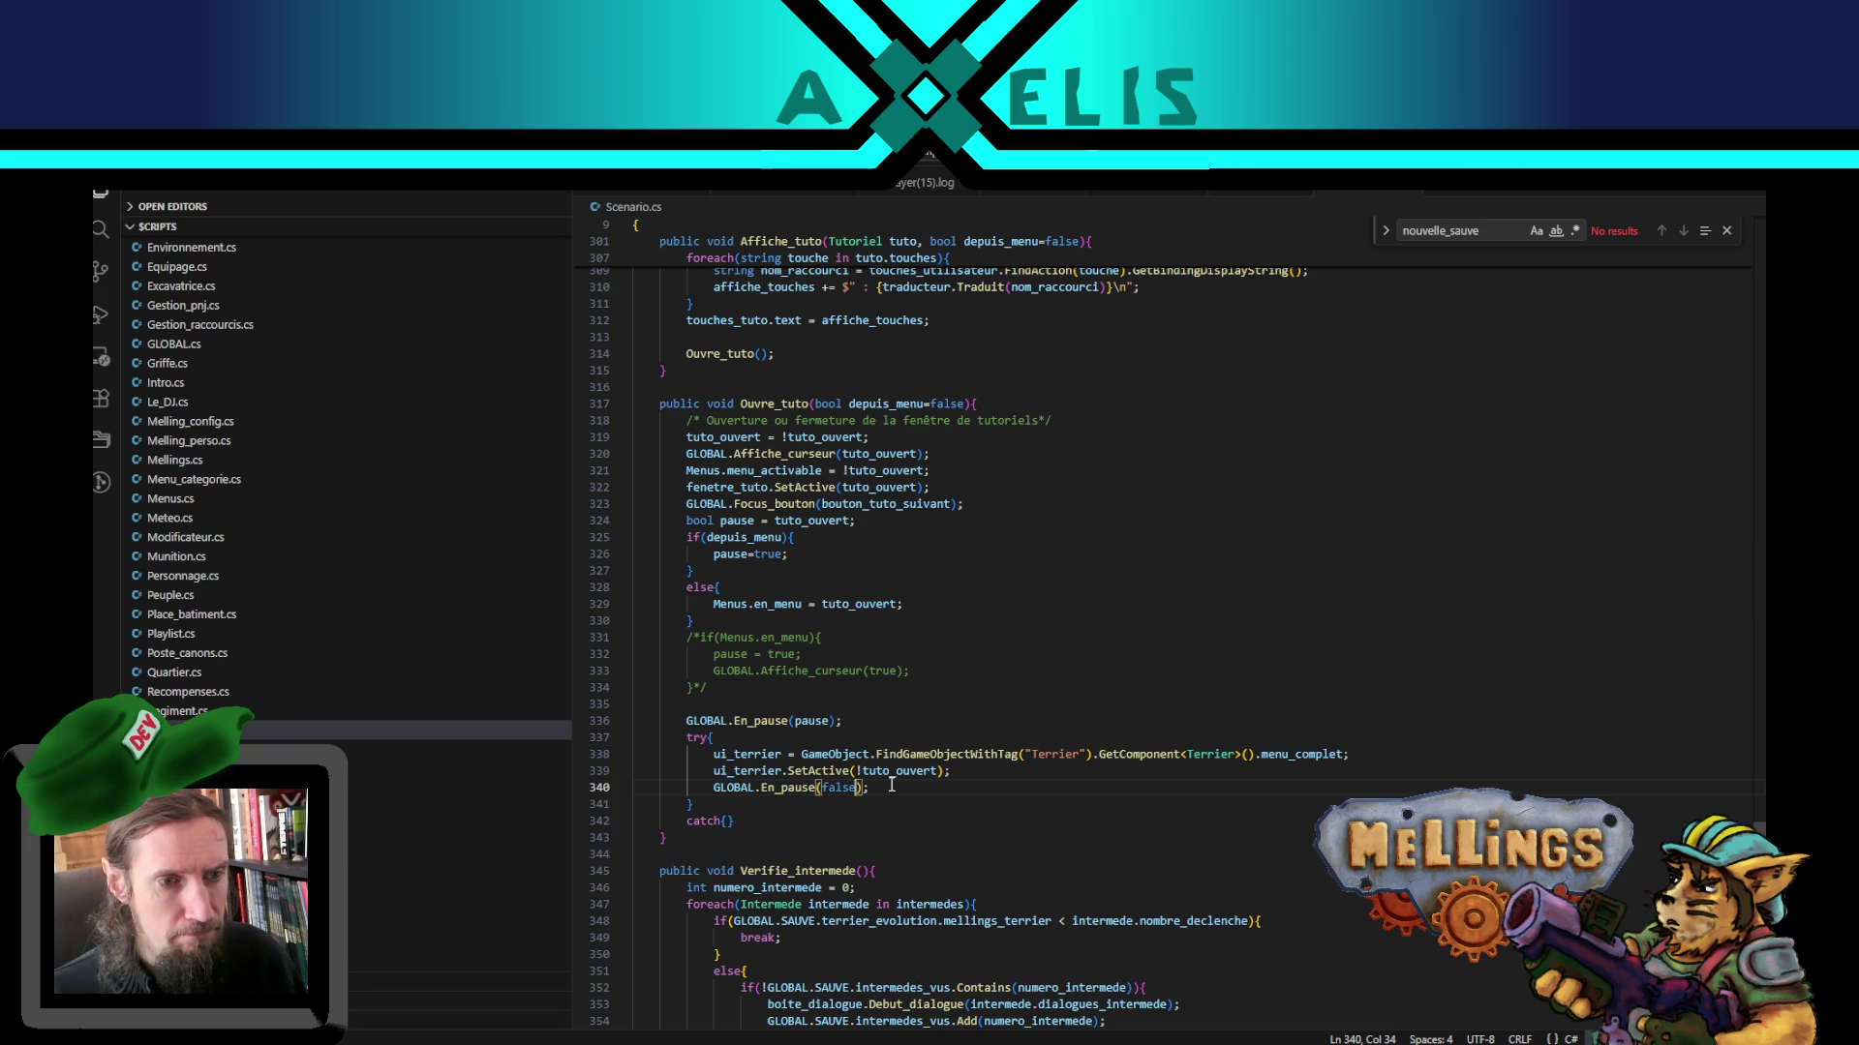
- Comment out the ui_terrier.SetActive(!tuto_ouvert) line after checking tuto_ouvert's uses
double_click(902, 771)
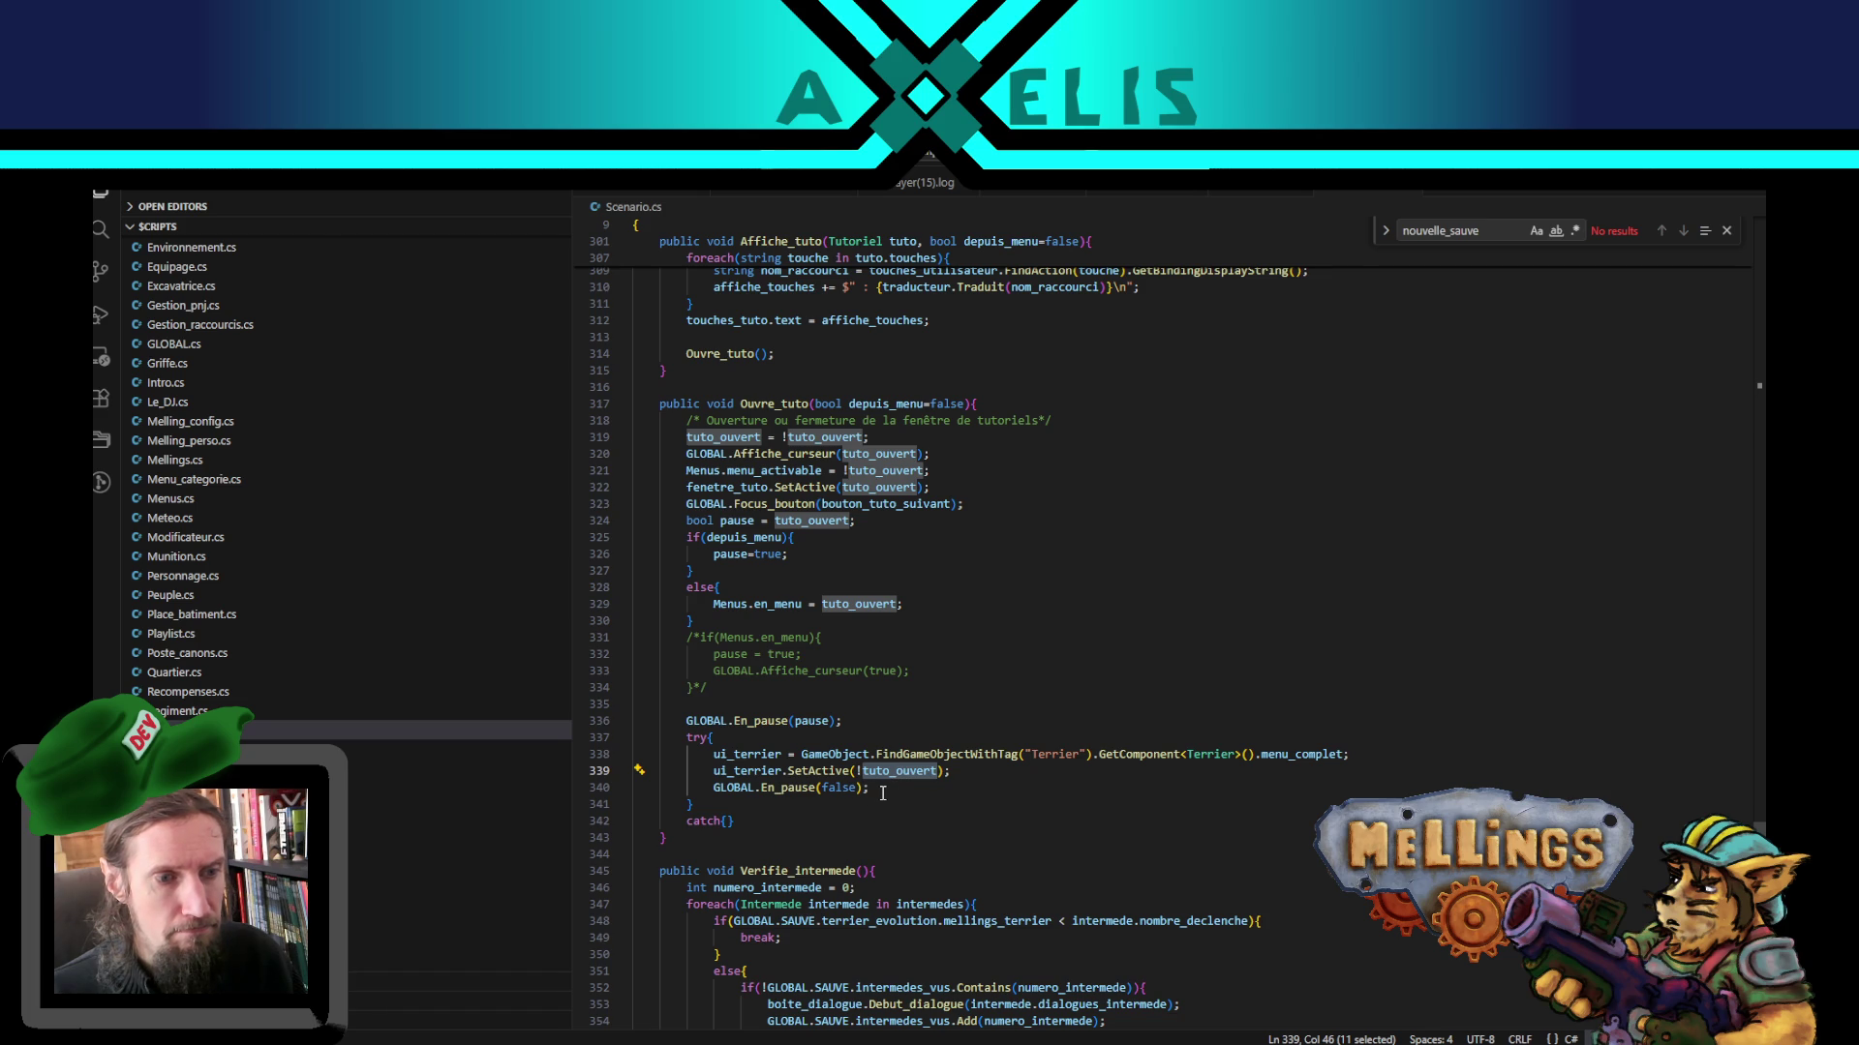
double_click(757, 772)
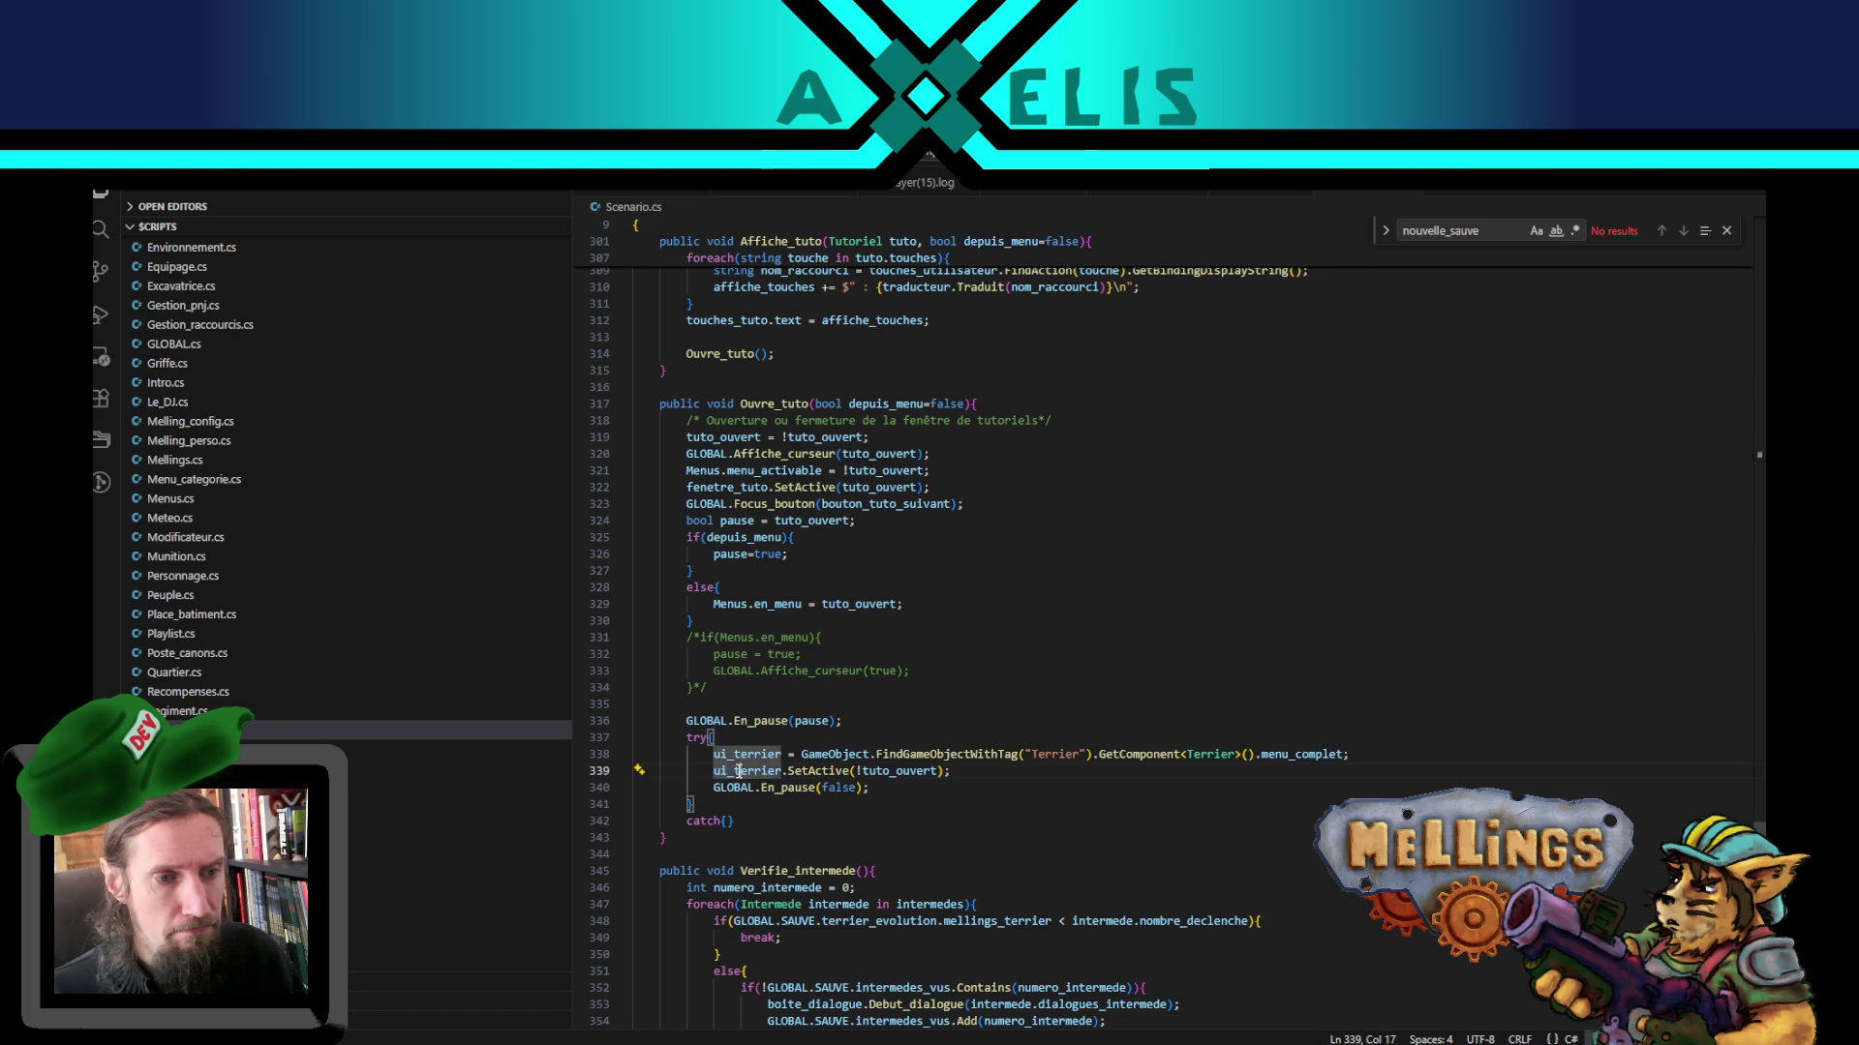
double_click(816, 770)
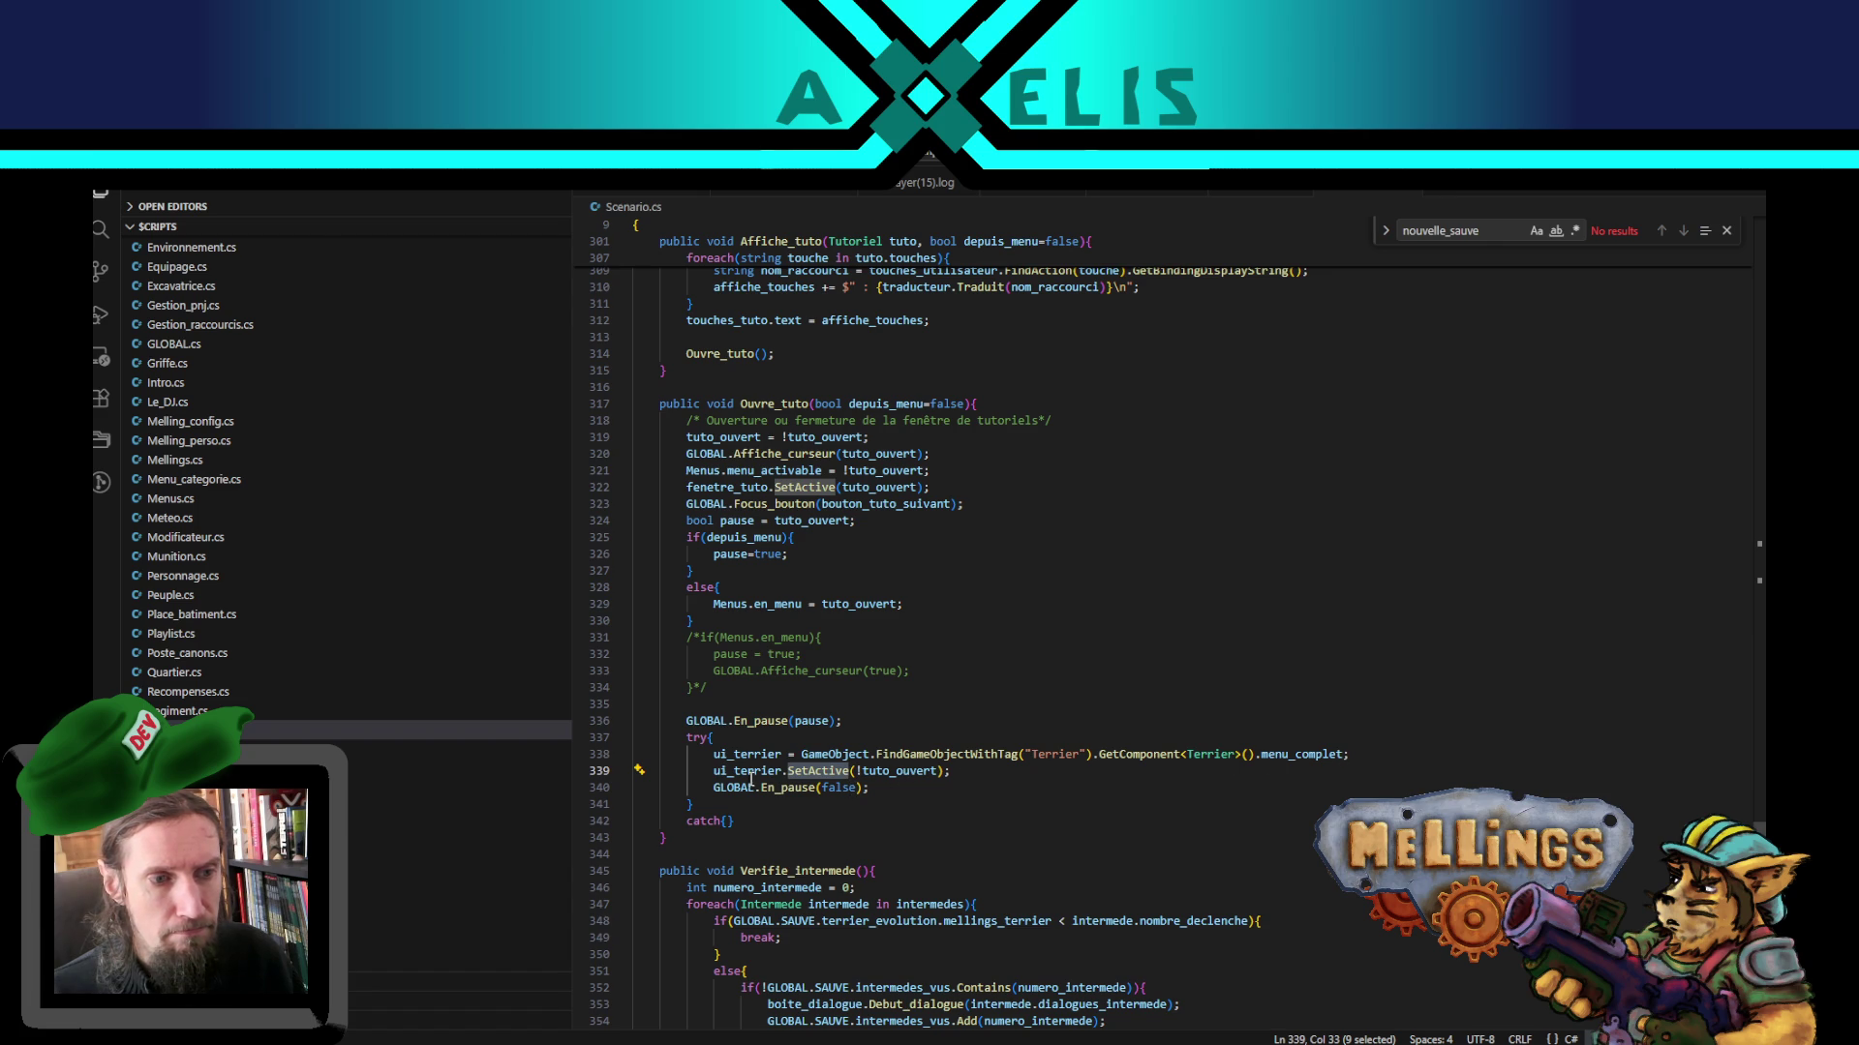
click(709, 773)
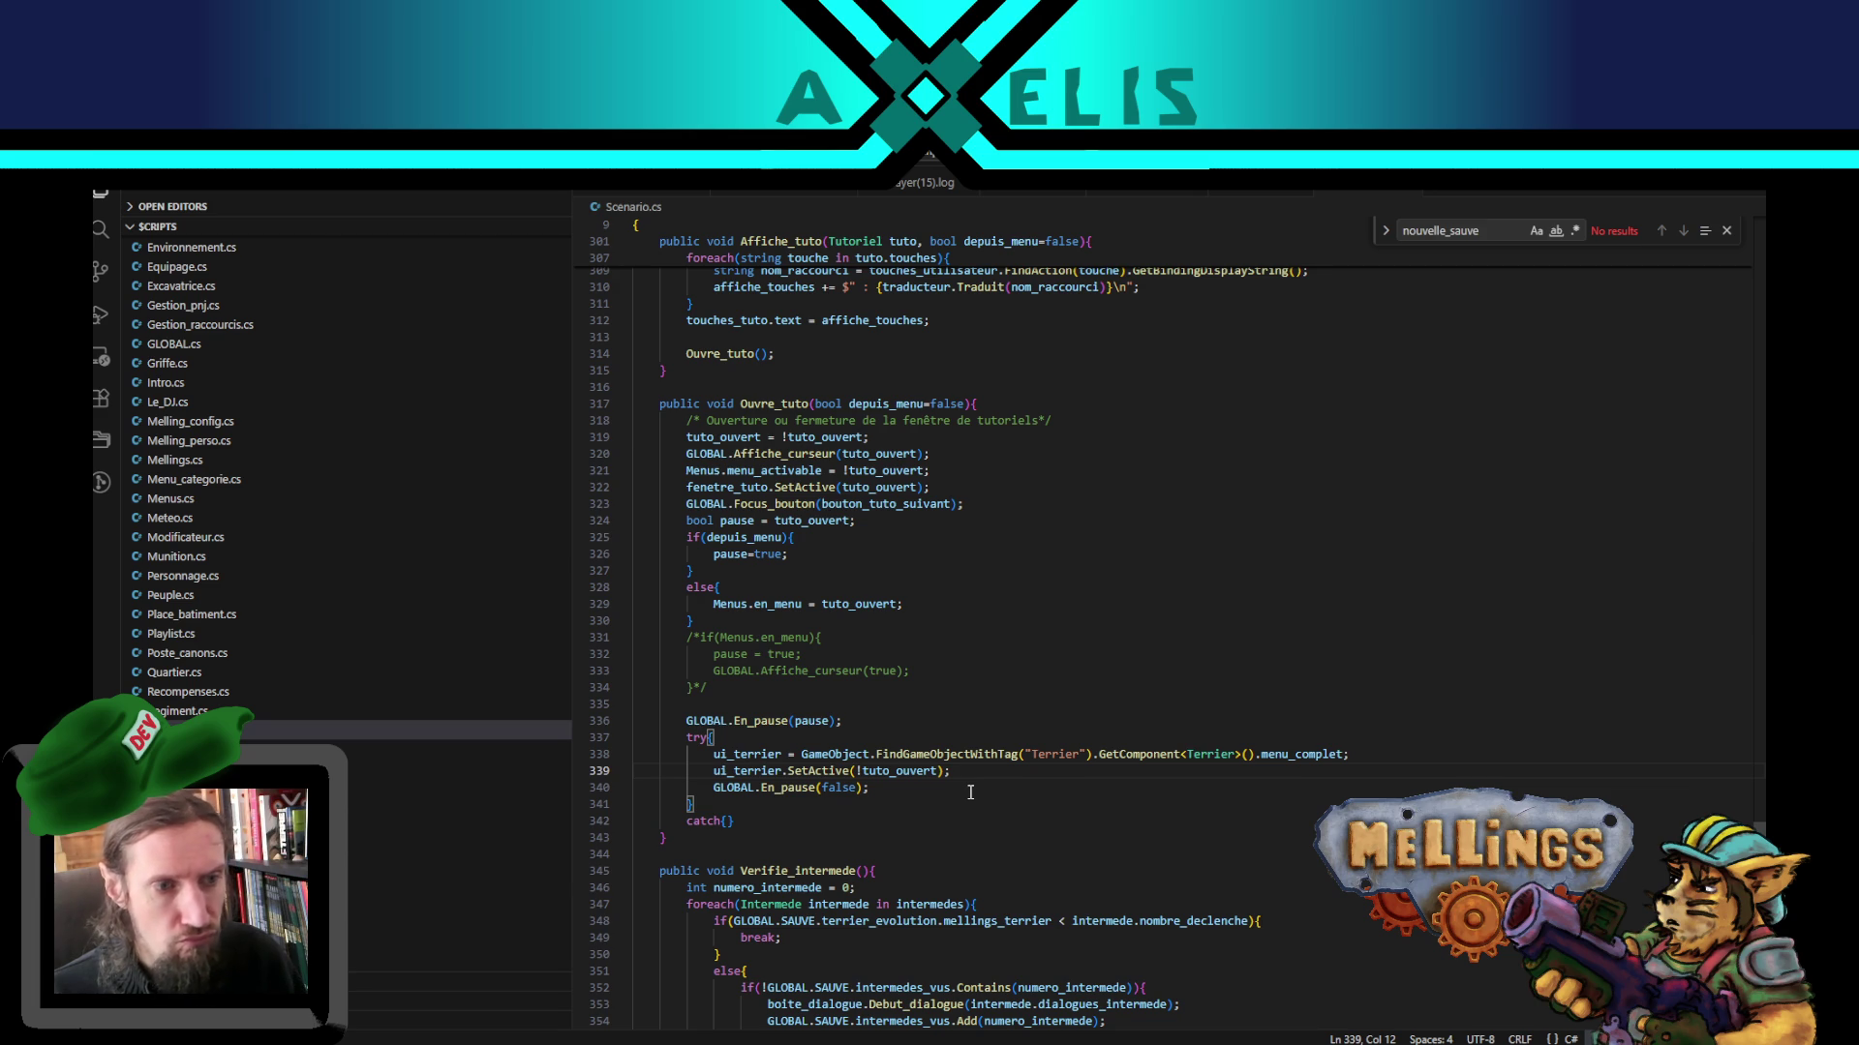
key(ctrl+slash)
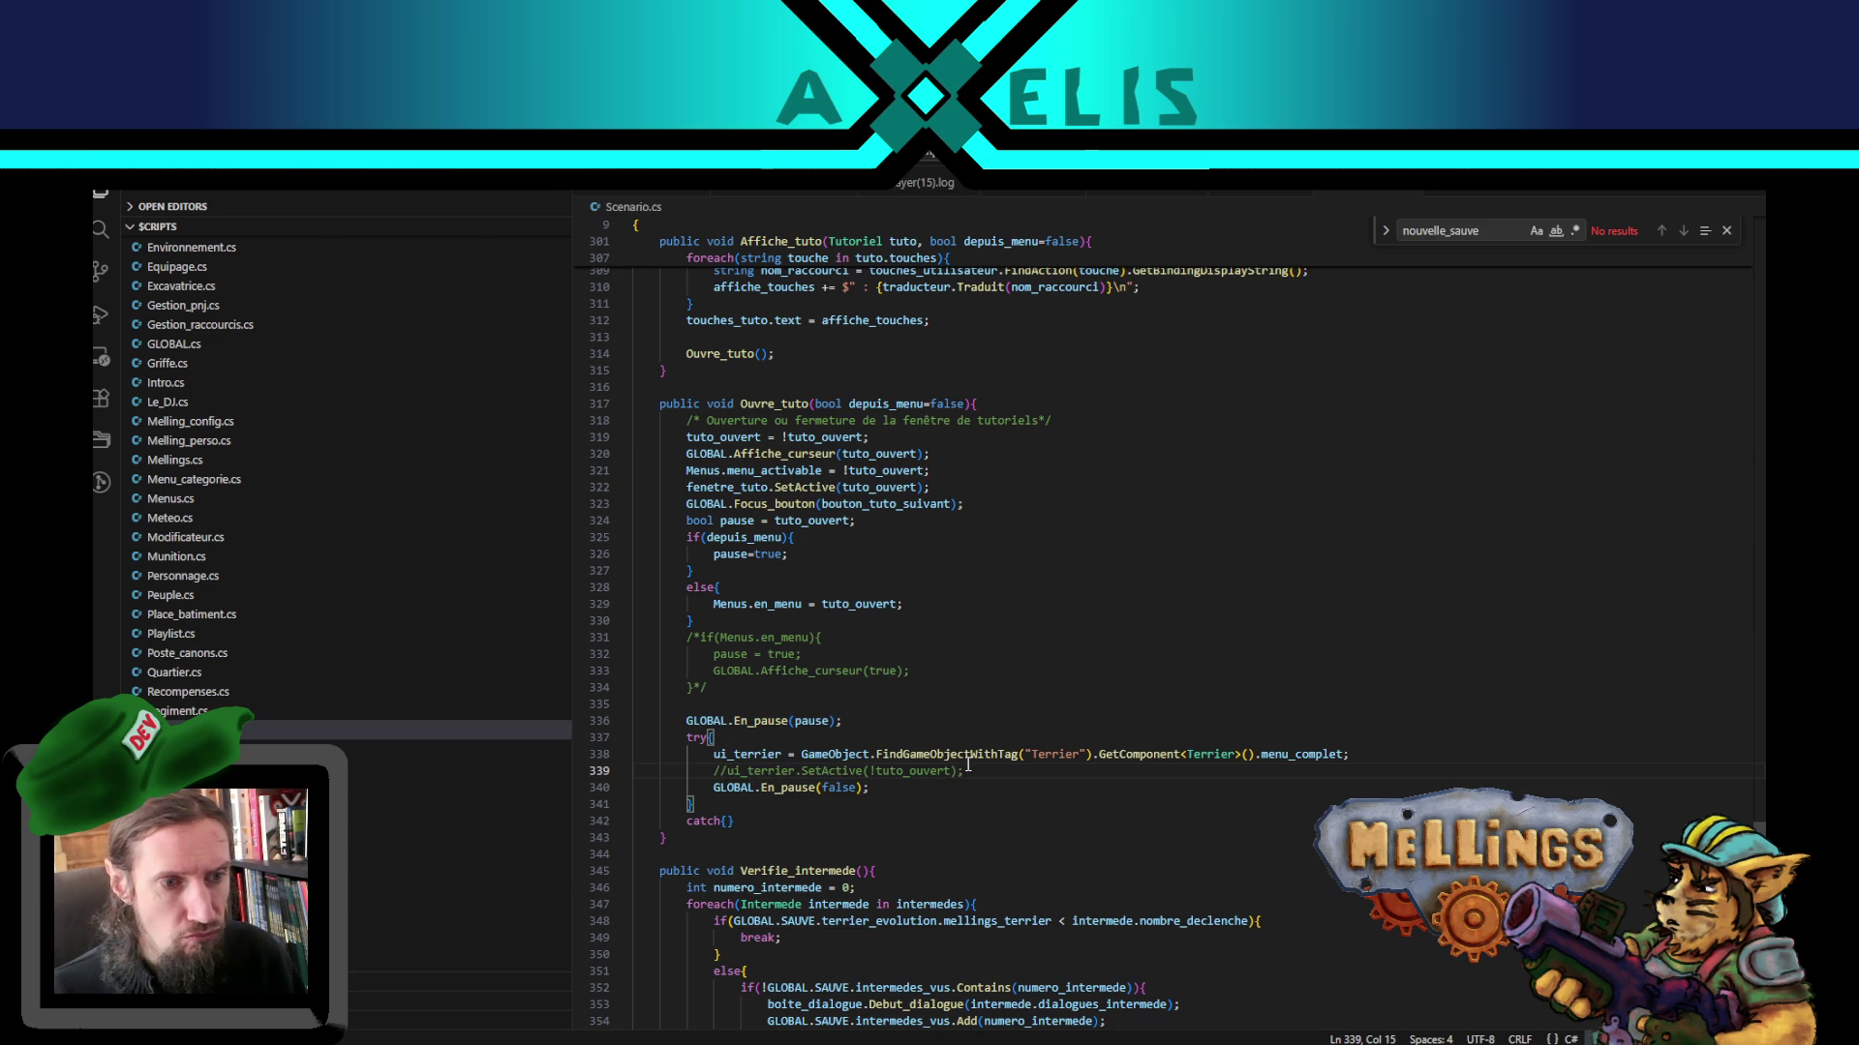
- Copy the SetActive call to line 340 with true instead of !tuto_ouvert, save, and return to Unity
shift+click(967, 770)
key(ctrl+c)
key(End)
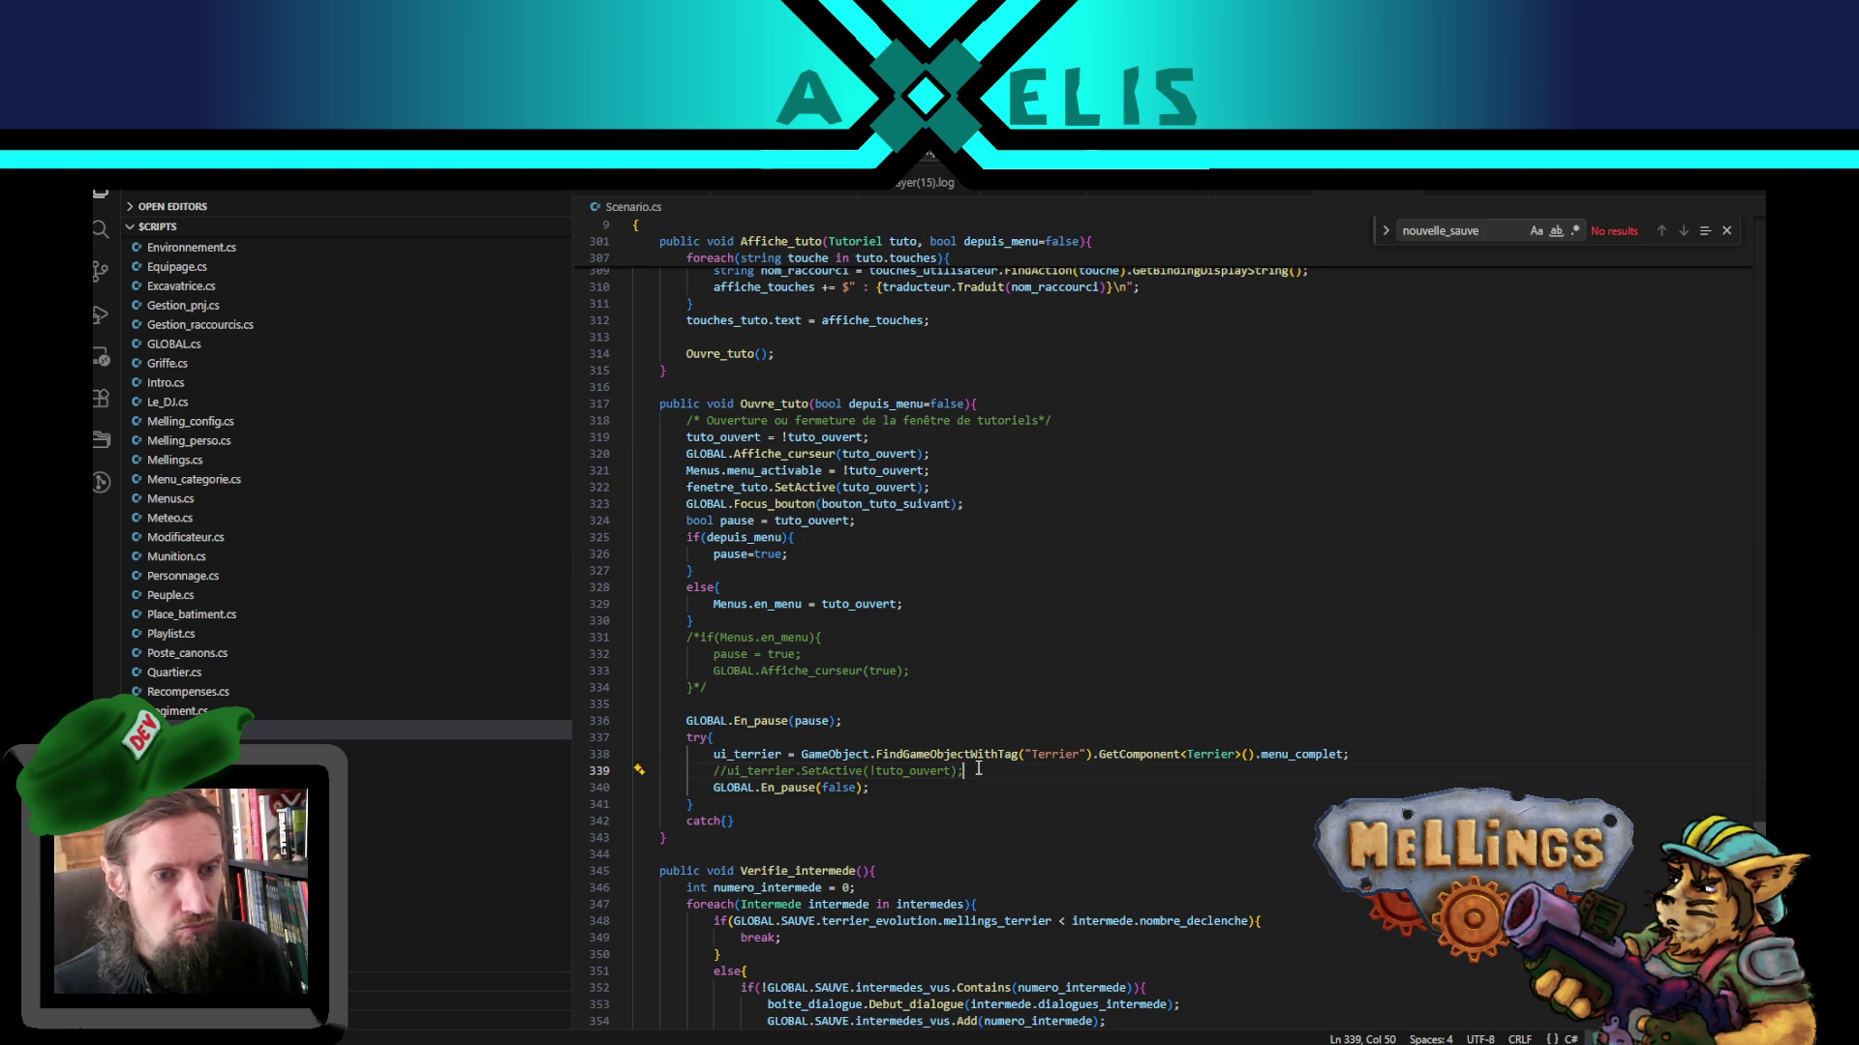
key(Return)
key(ctrl+v)
drag(856, 787, 935, 784)
key(BackSpace)
text(true)
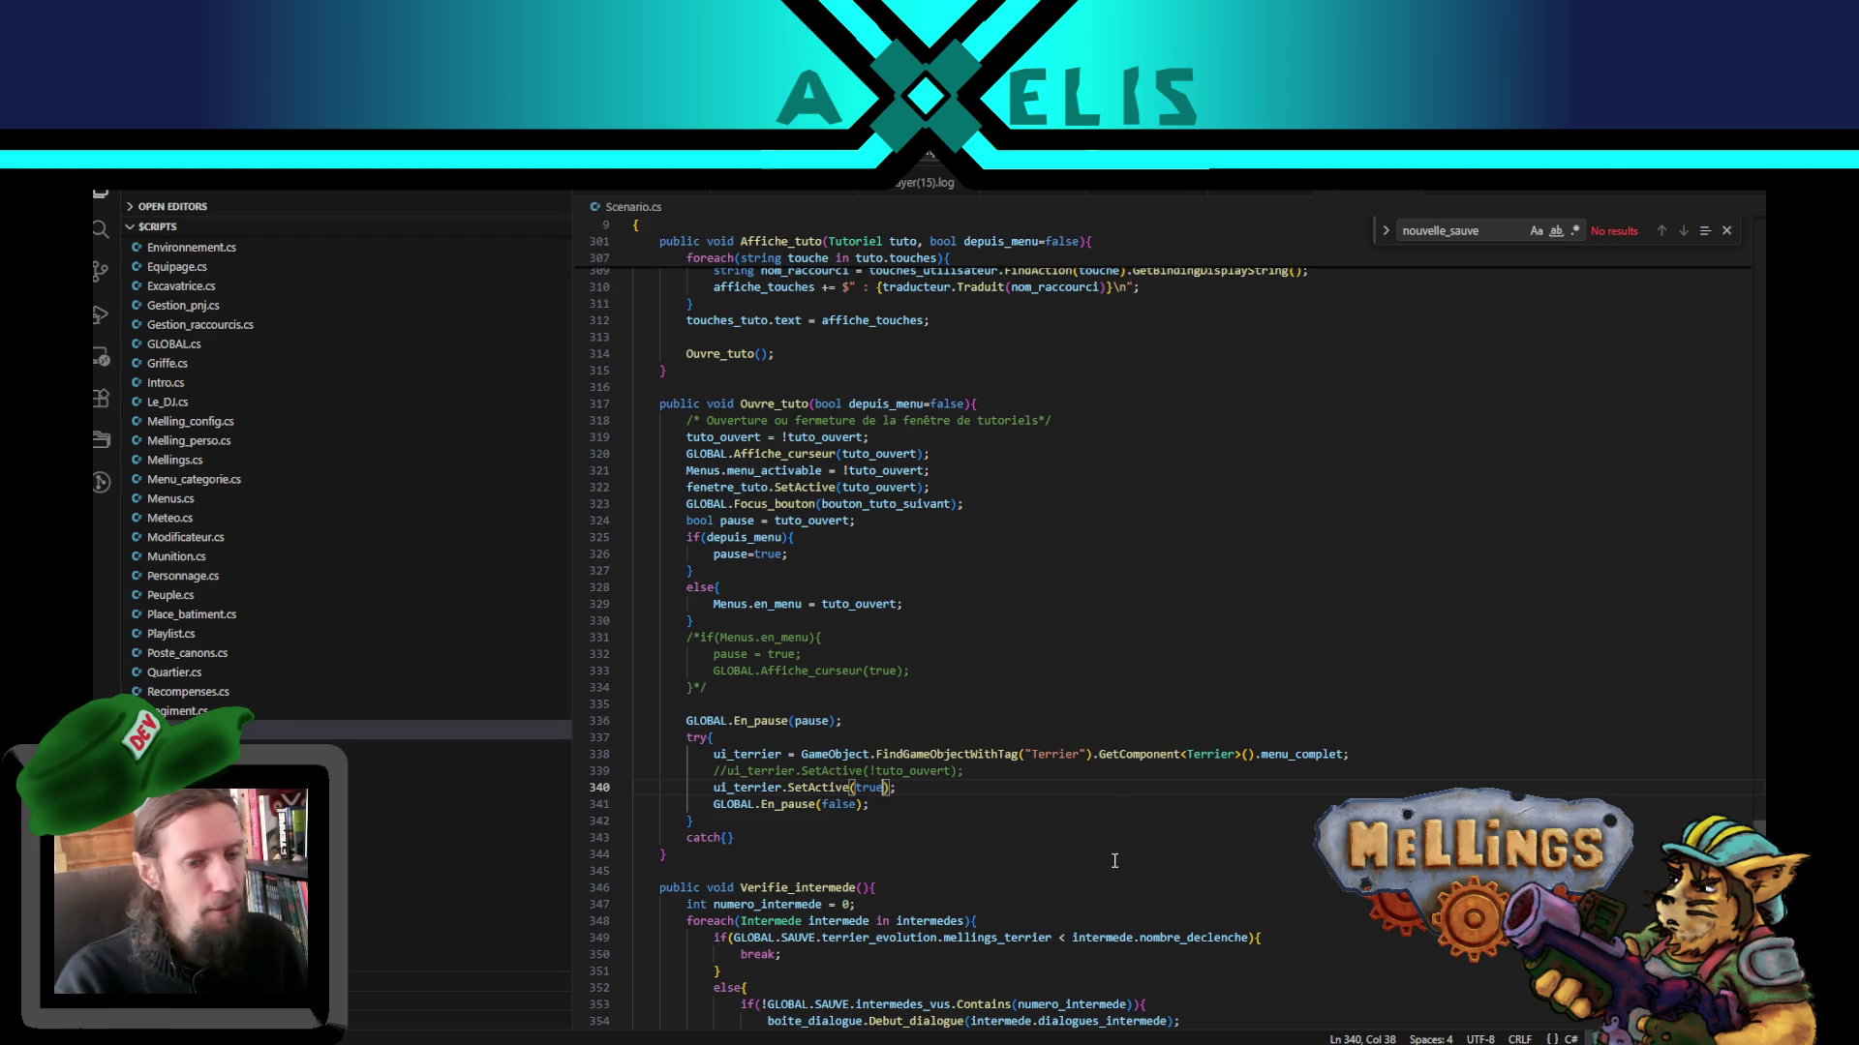
key(alt+Tab)
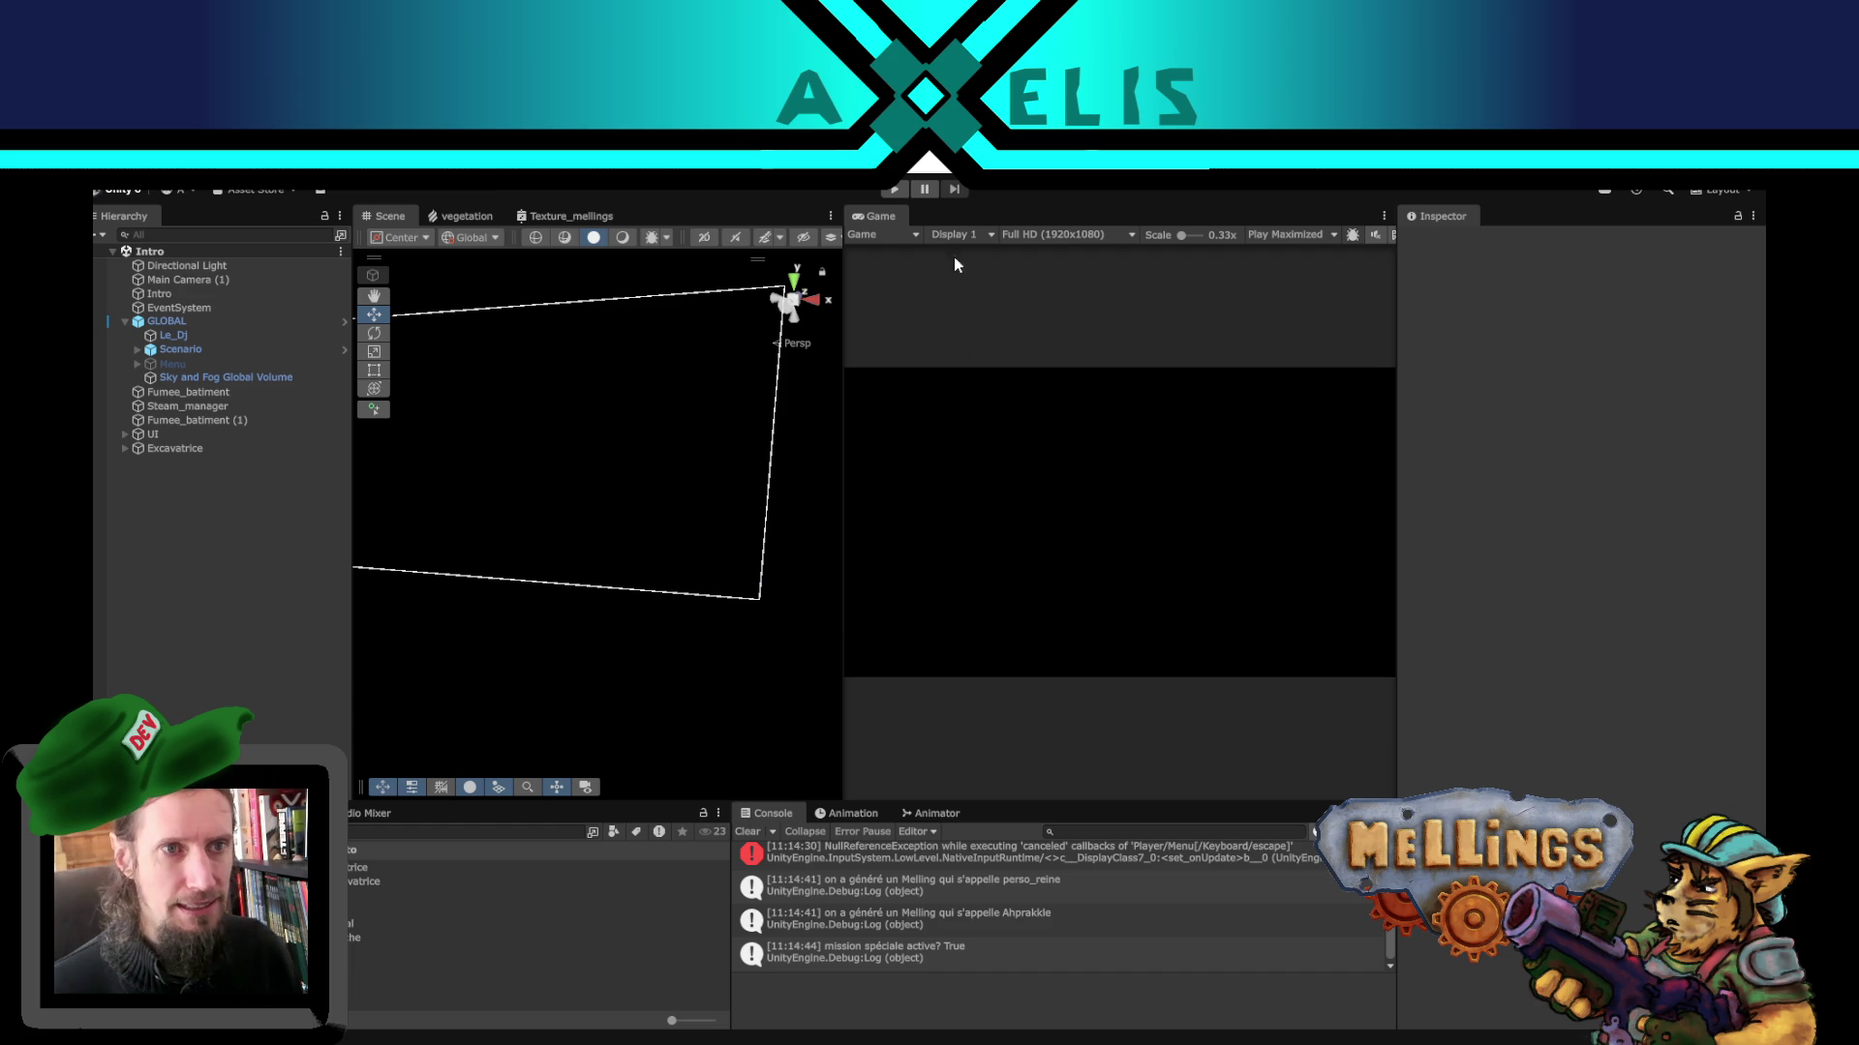
- Play the game, set Options > Save reset to yes in the book menu, confirm, then start anew
click(895, 190)
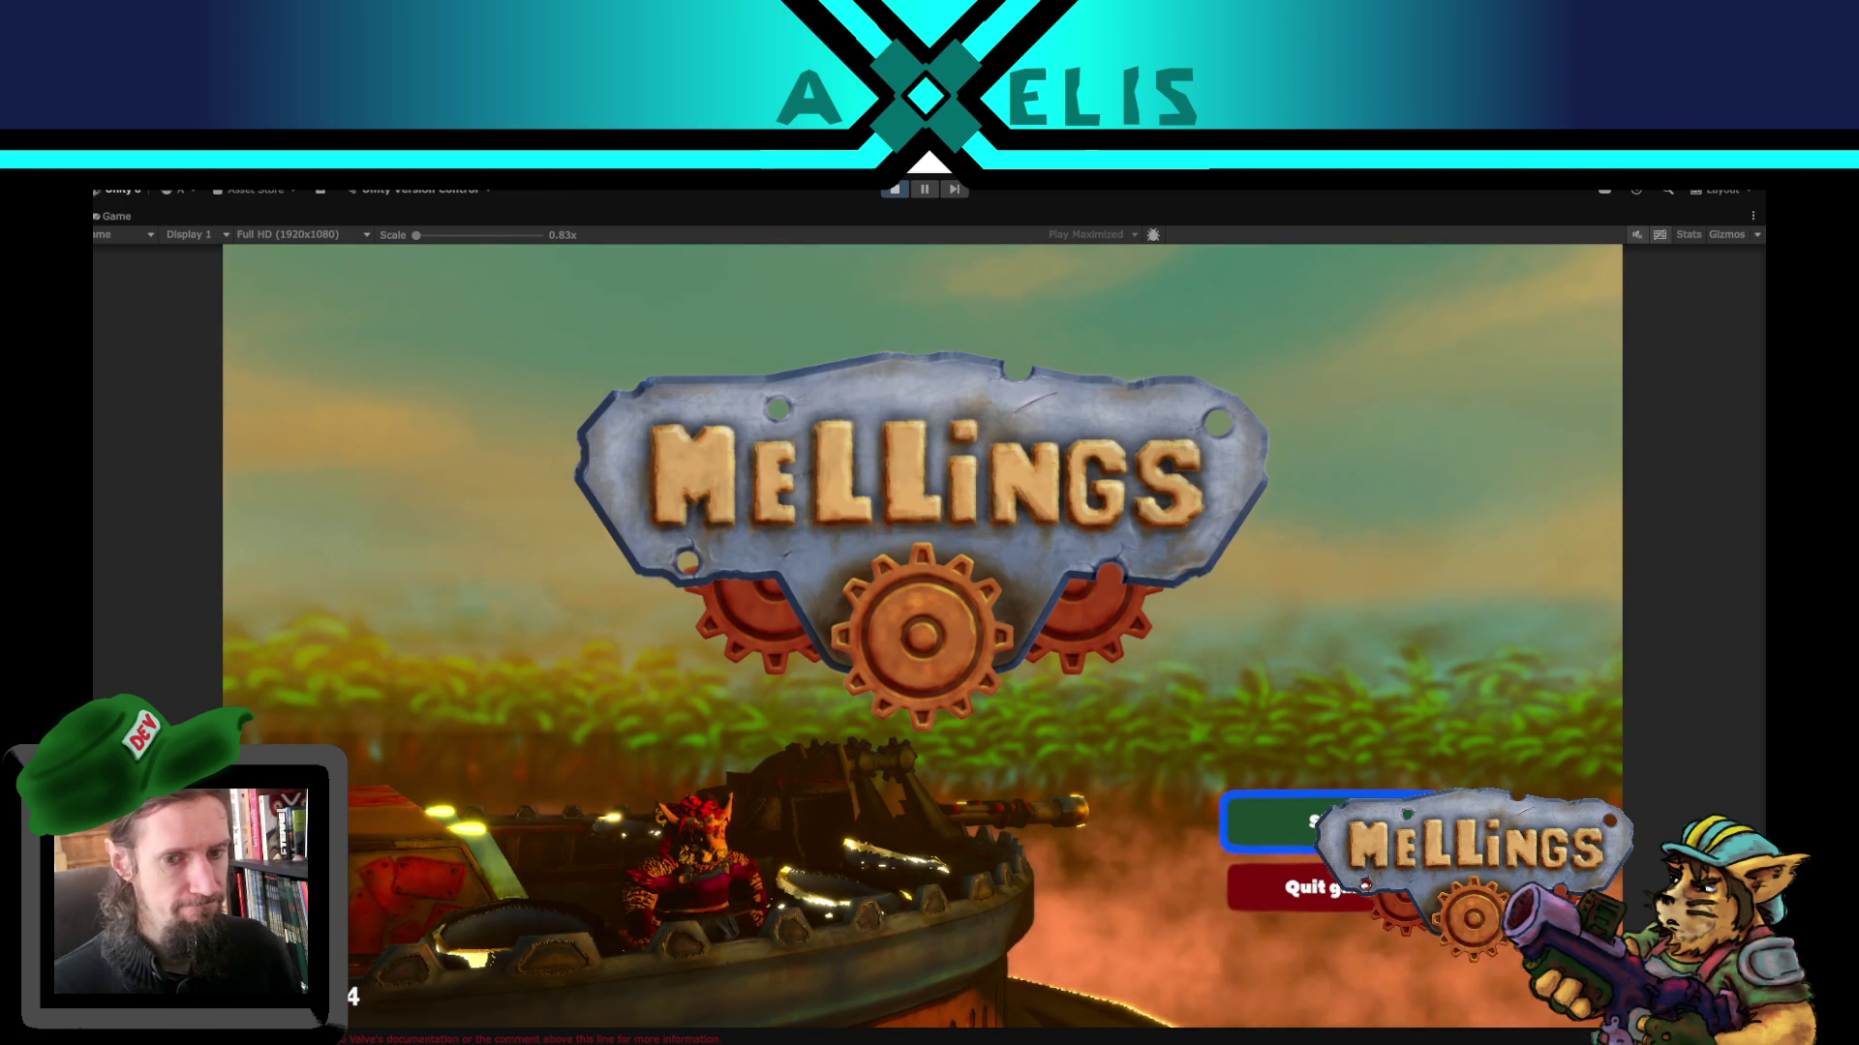
key(Escape)
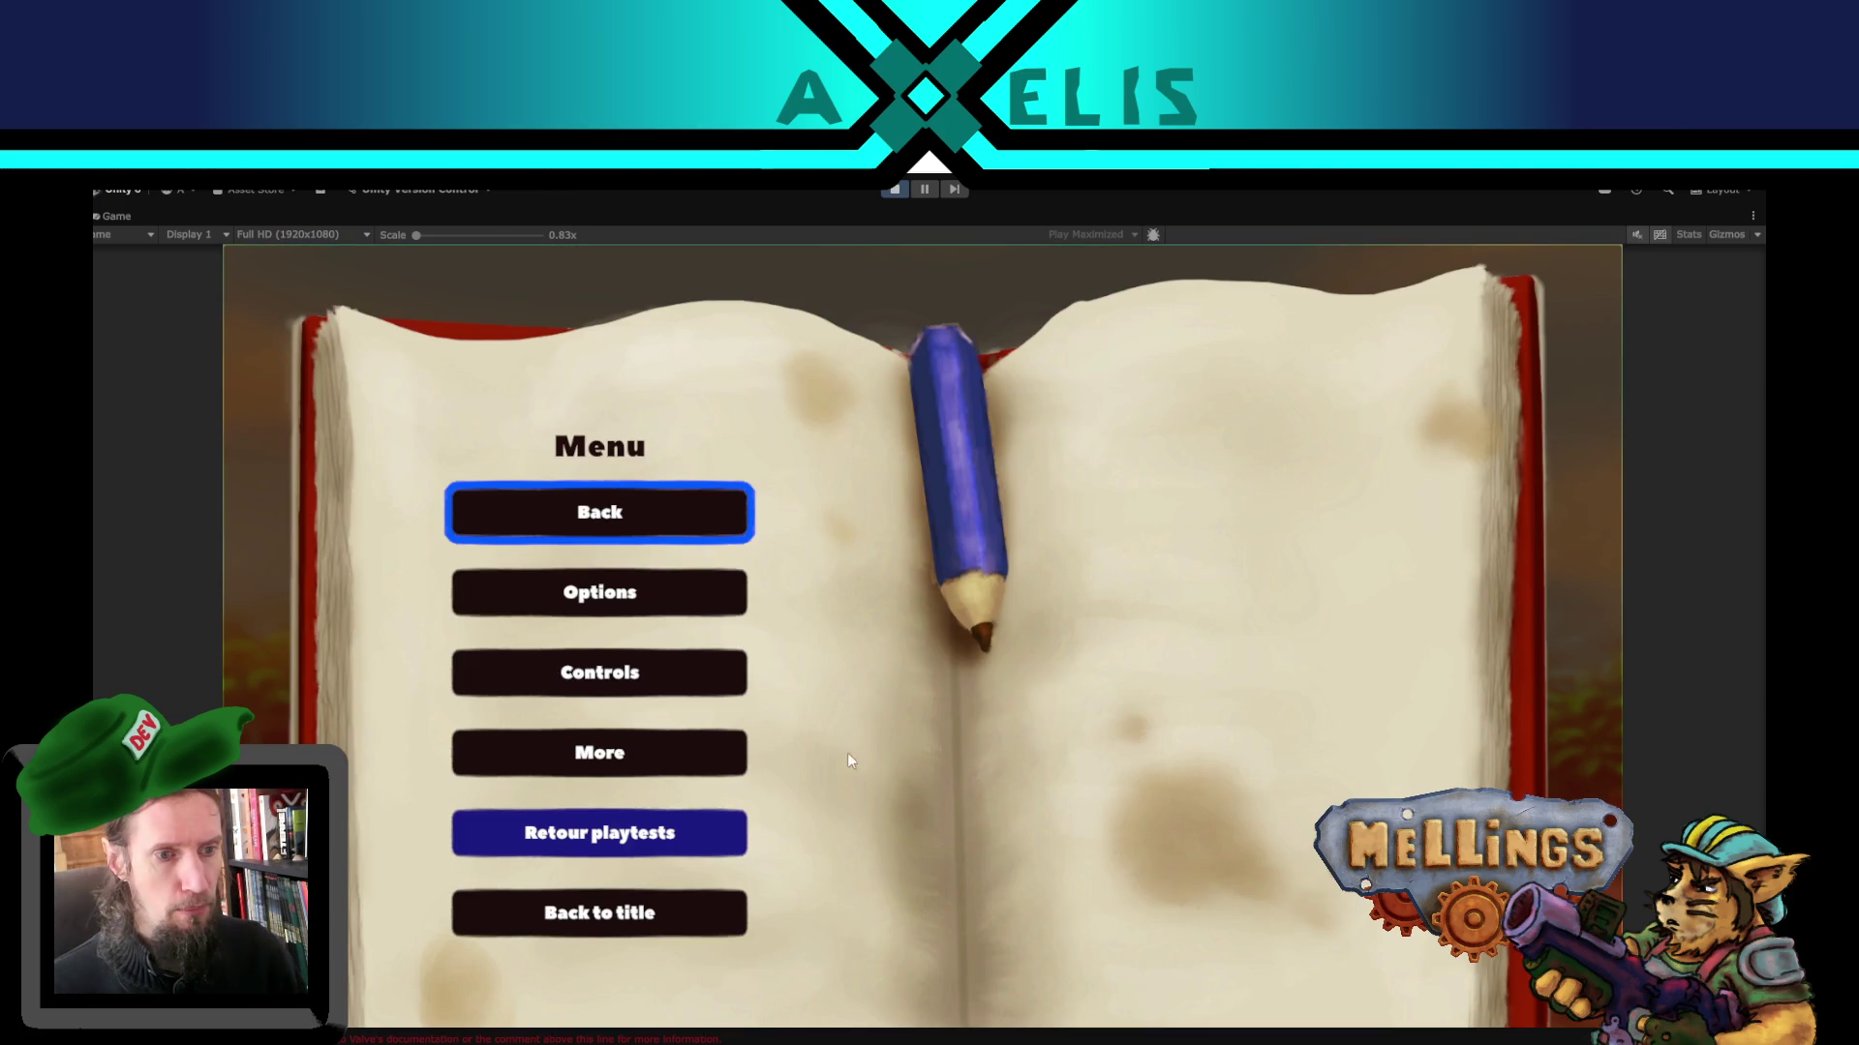
click(600, 592)
click(1248, 762)
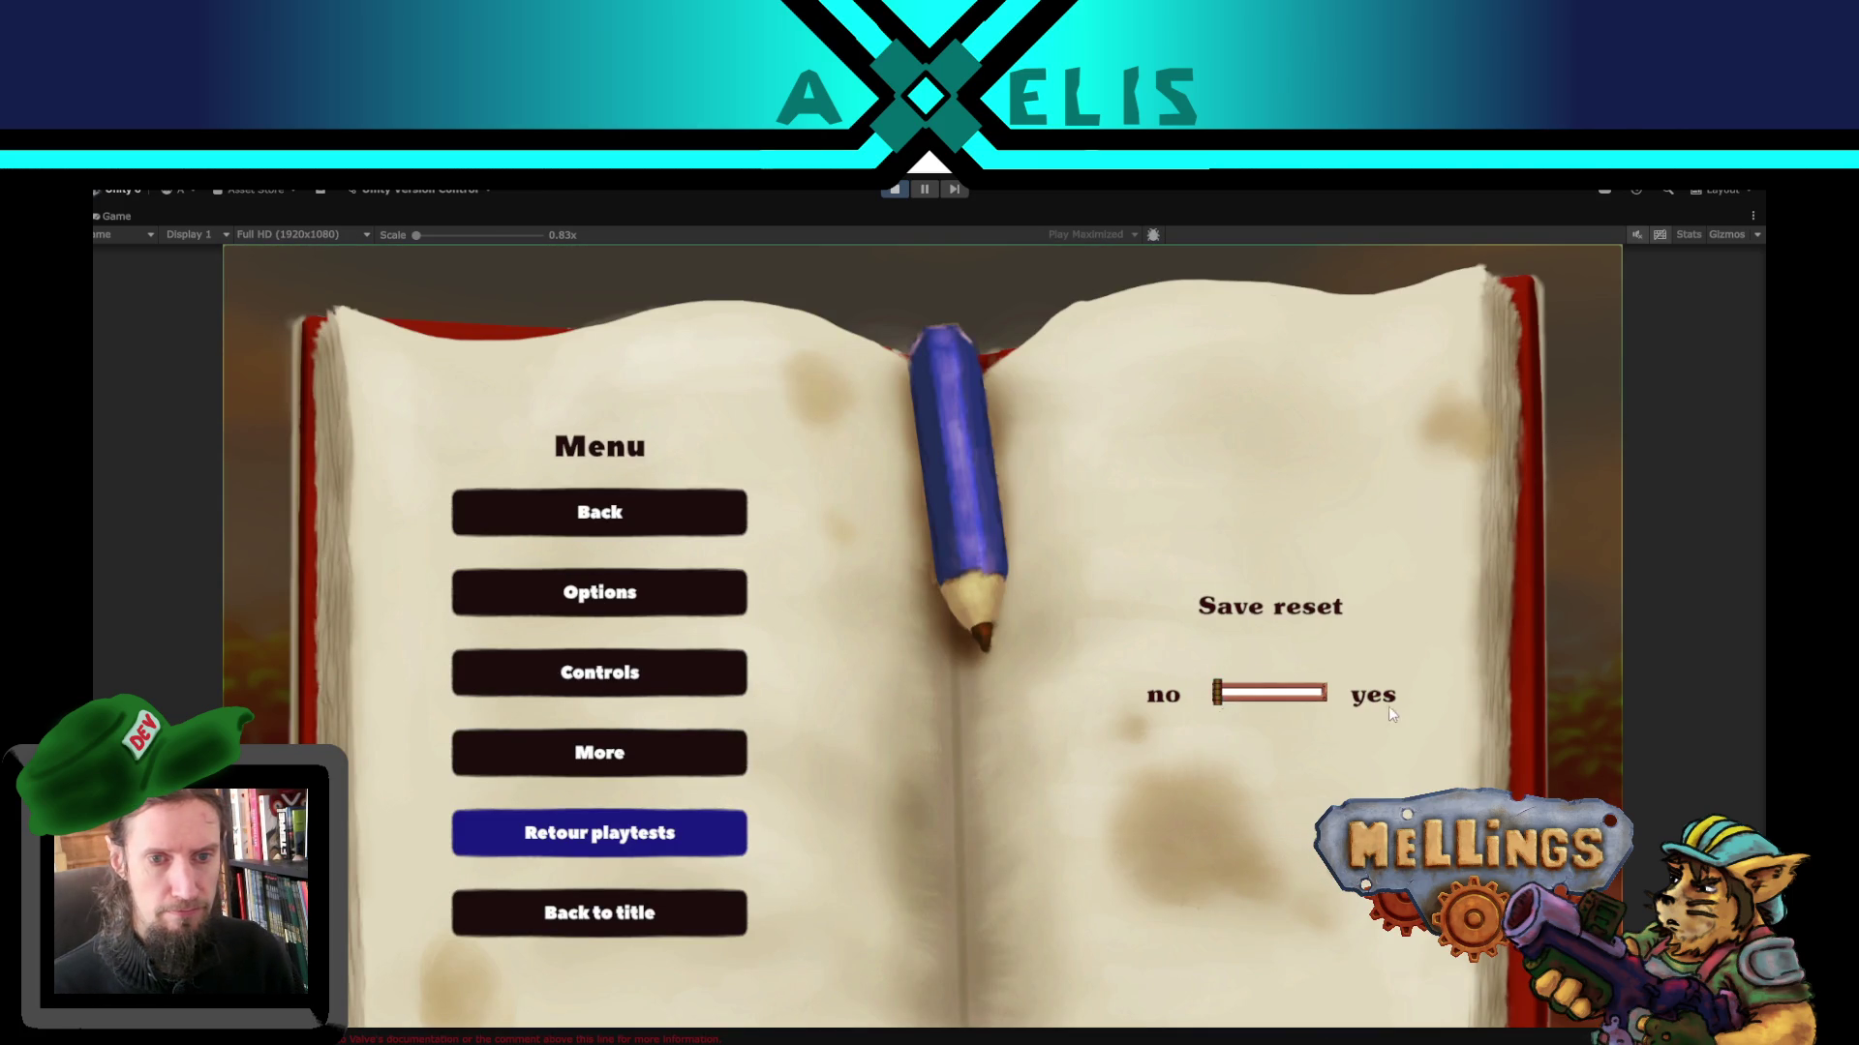
drag(1305, 706, 1437, 706)
click(1234, 738)
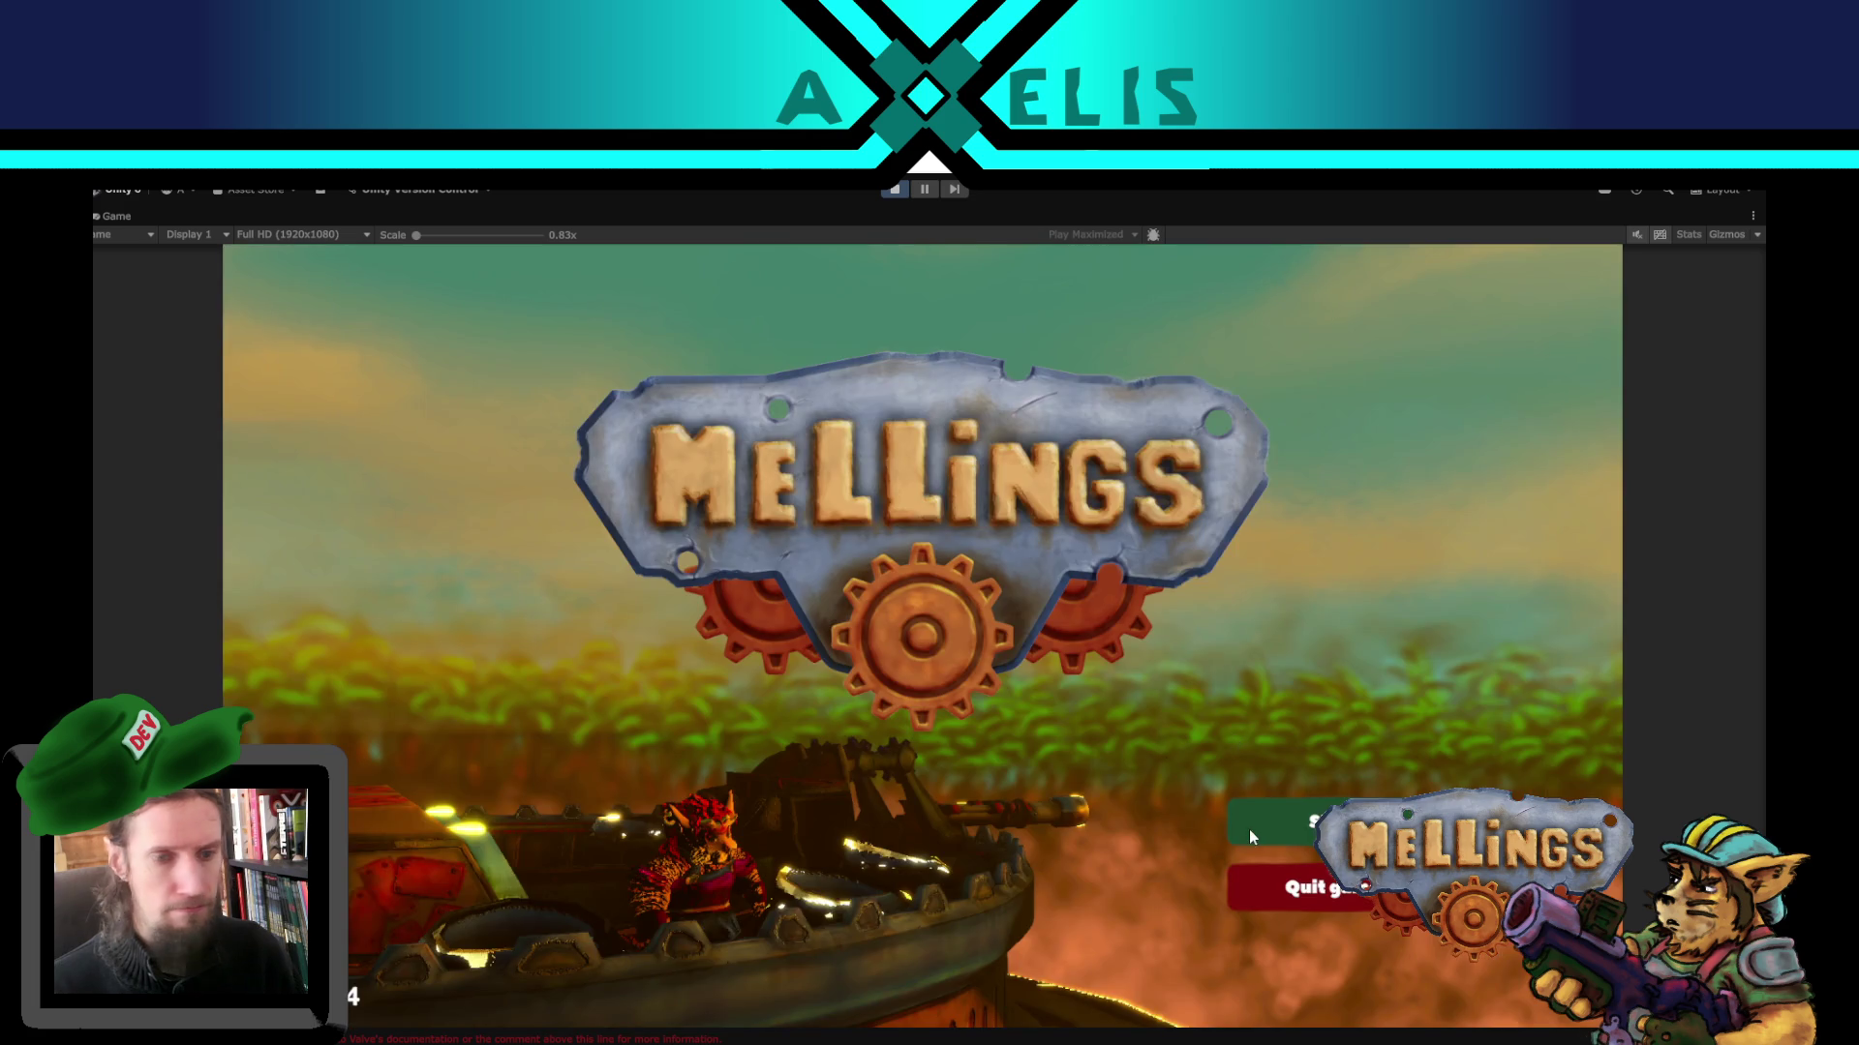
click(1249, 832)
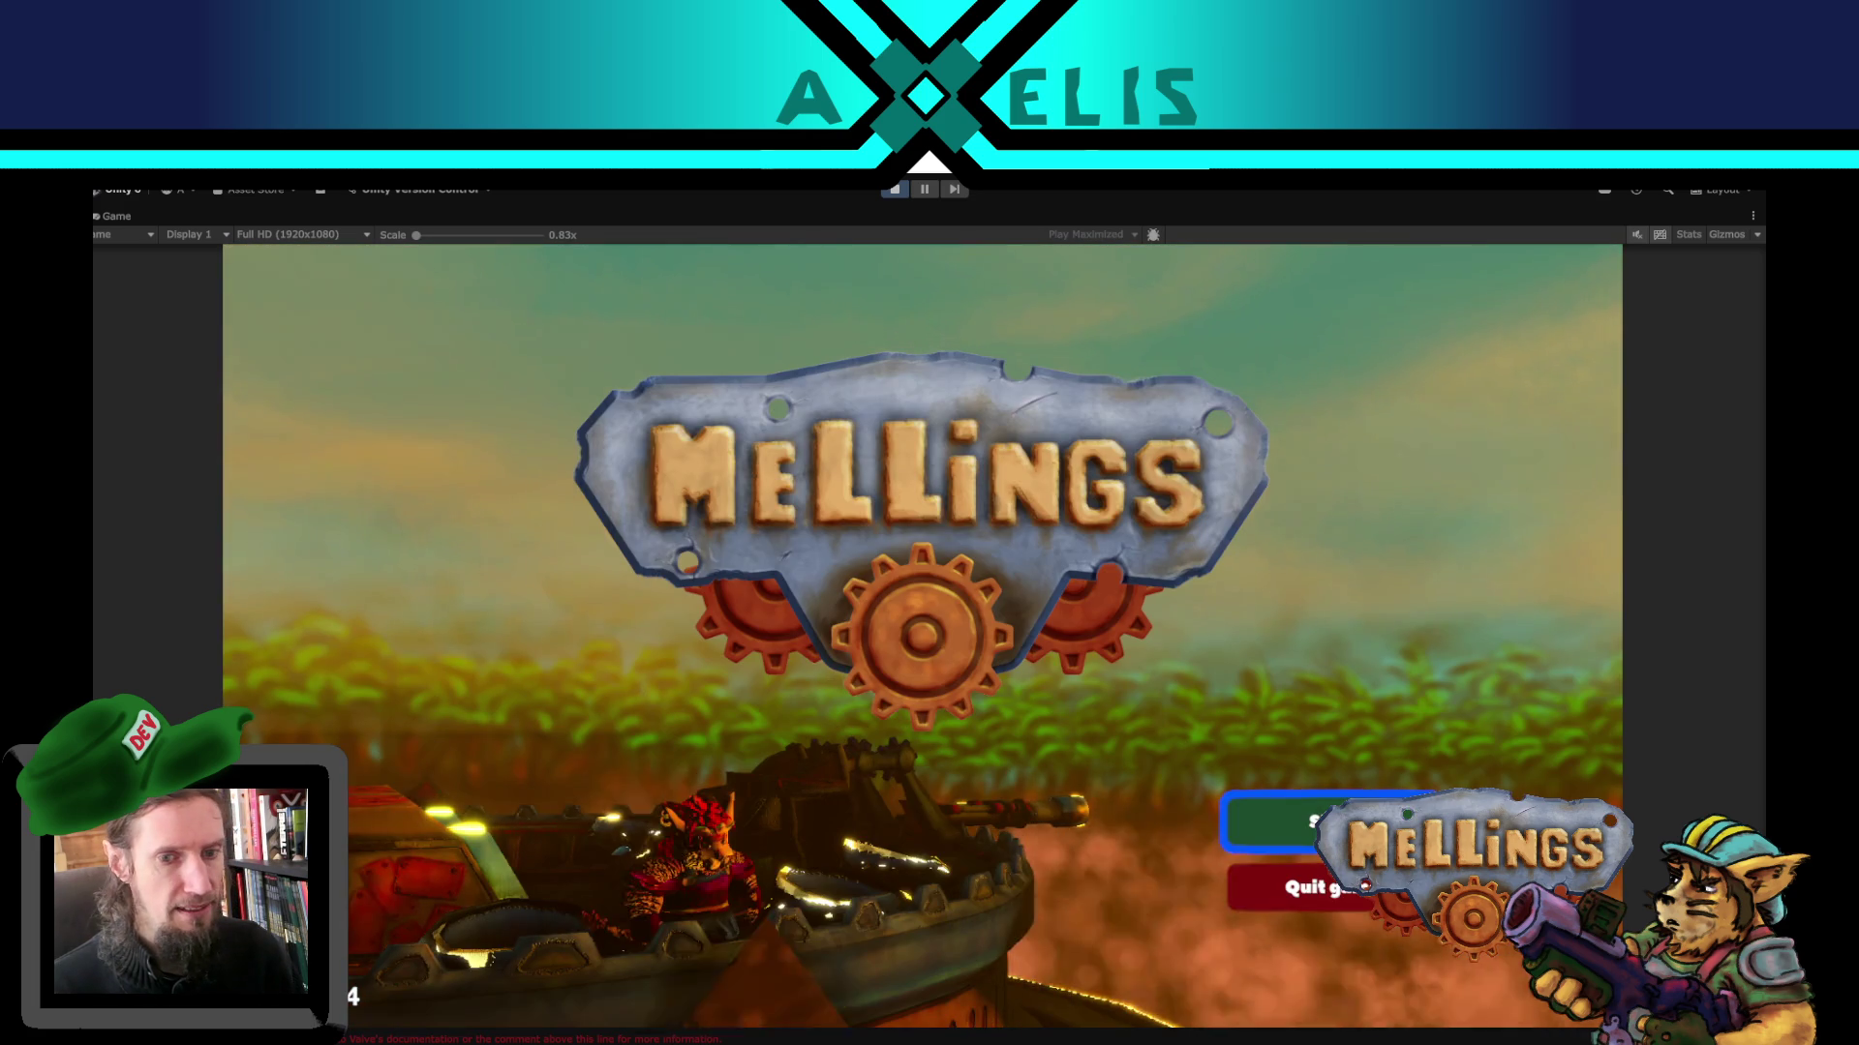
- Skip the intro comic and Kriskasstou dialogue, dismiss the Main cannon tutorial, and finish the mission
key(Return)
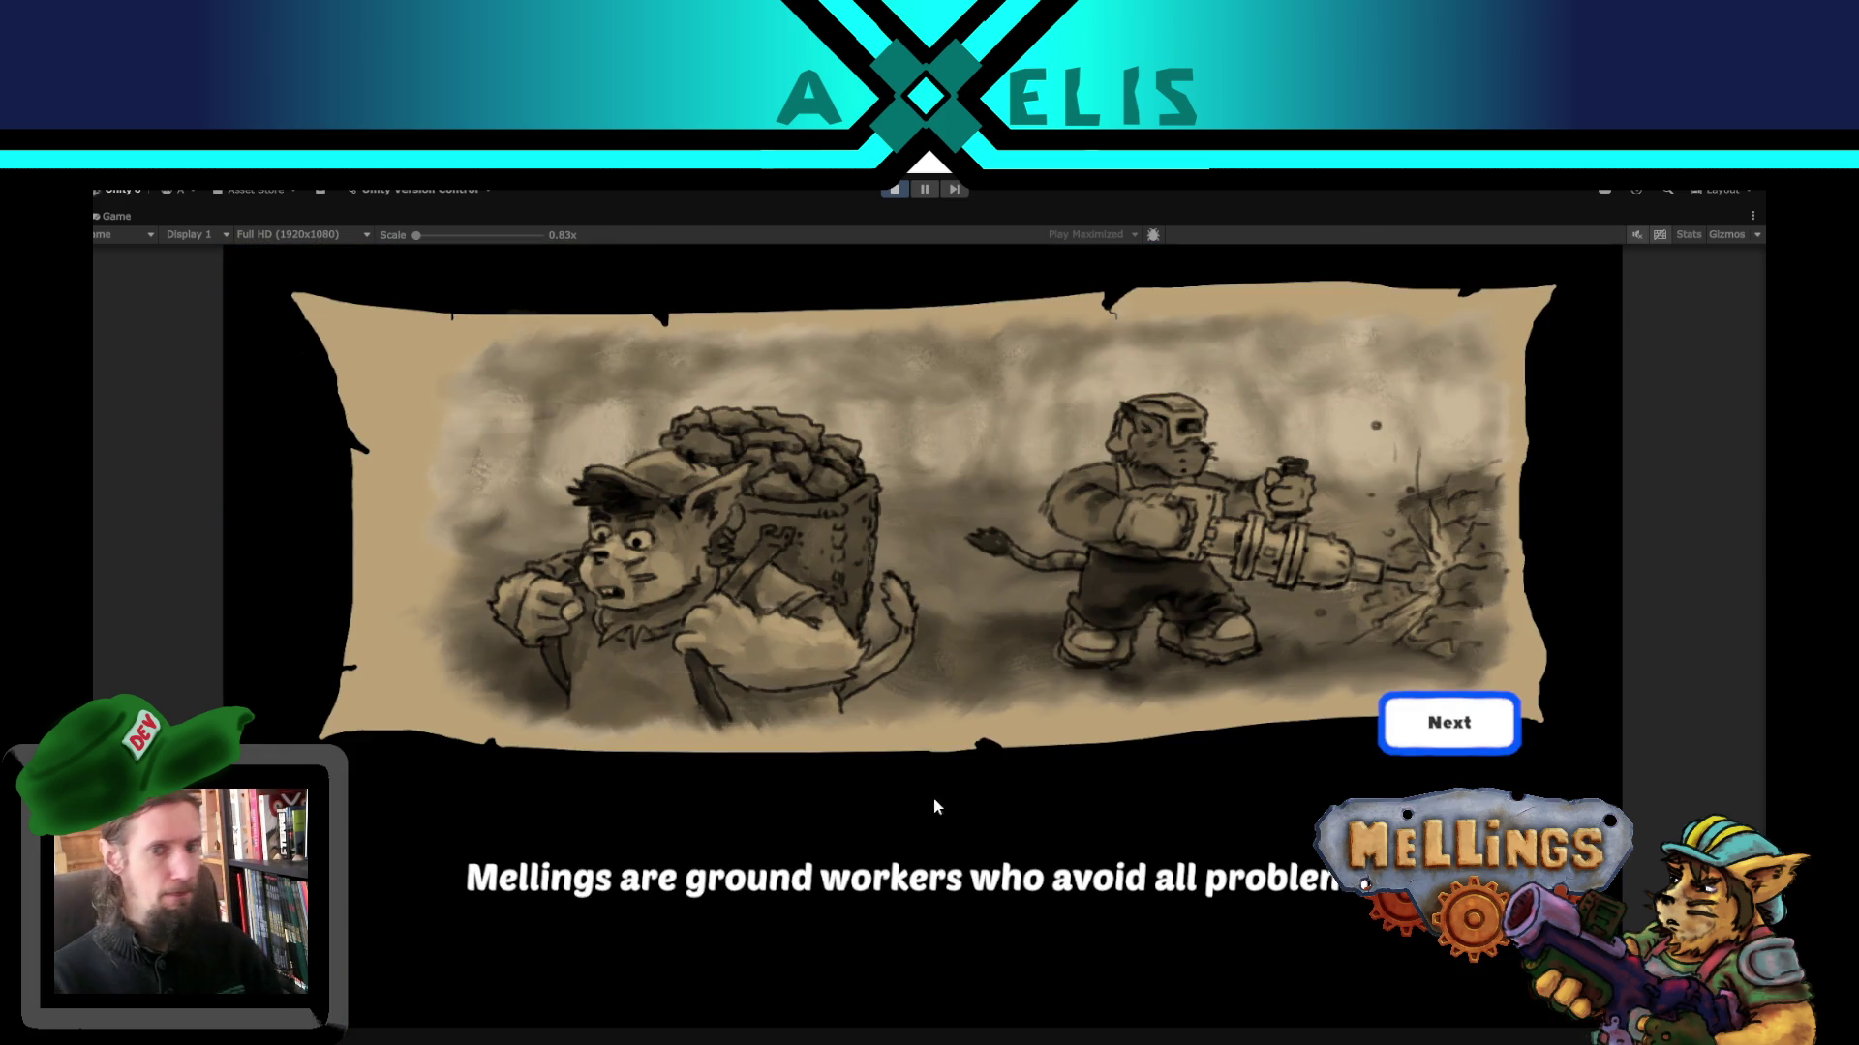
click(1469, 742)
click(1469, 742)
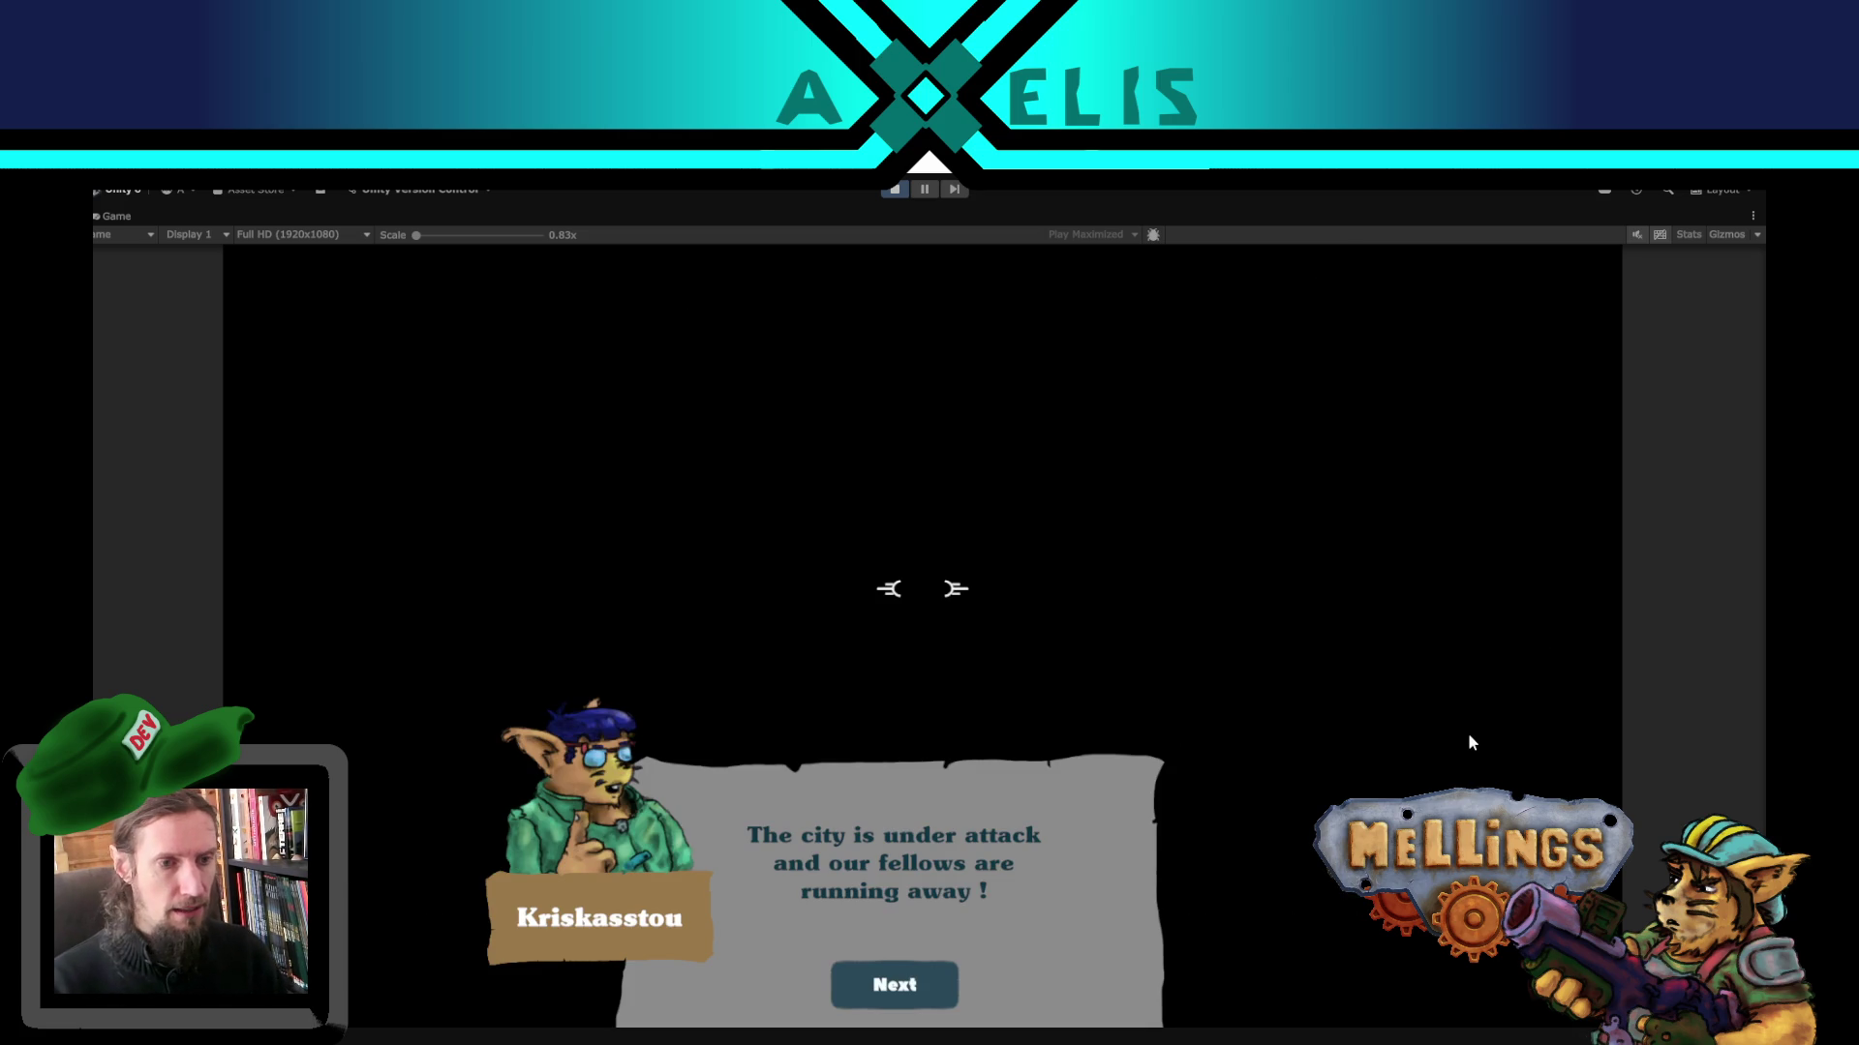
click(898, 983)
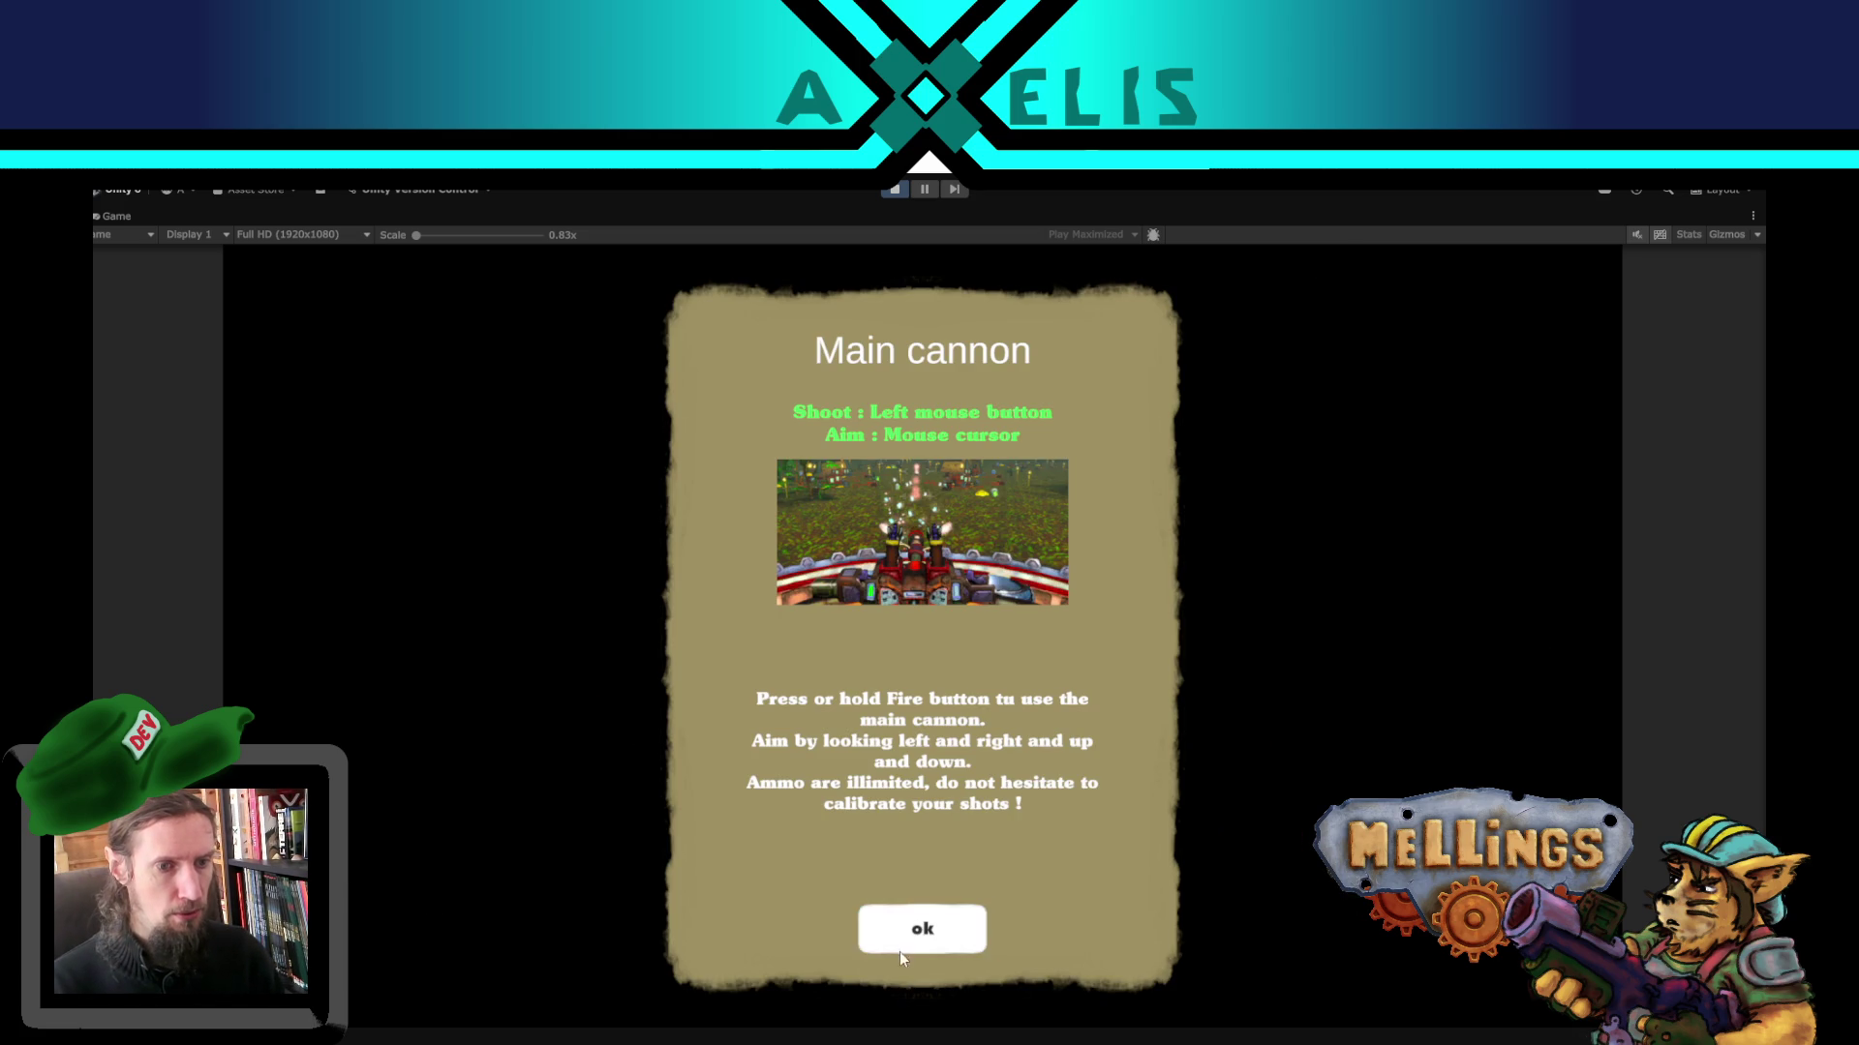
click(900, 944)
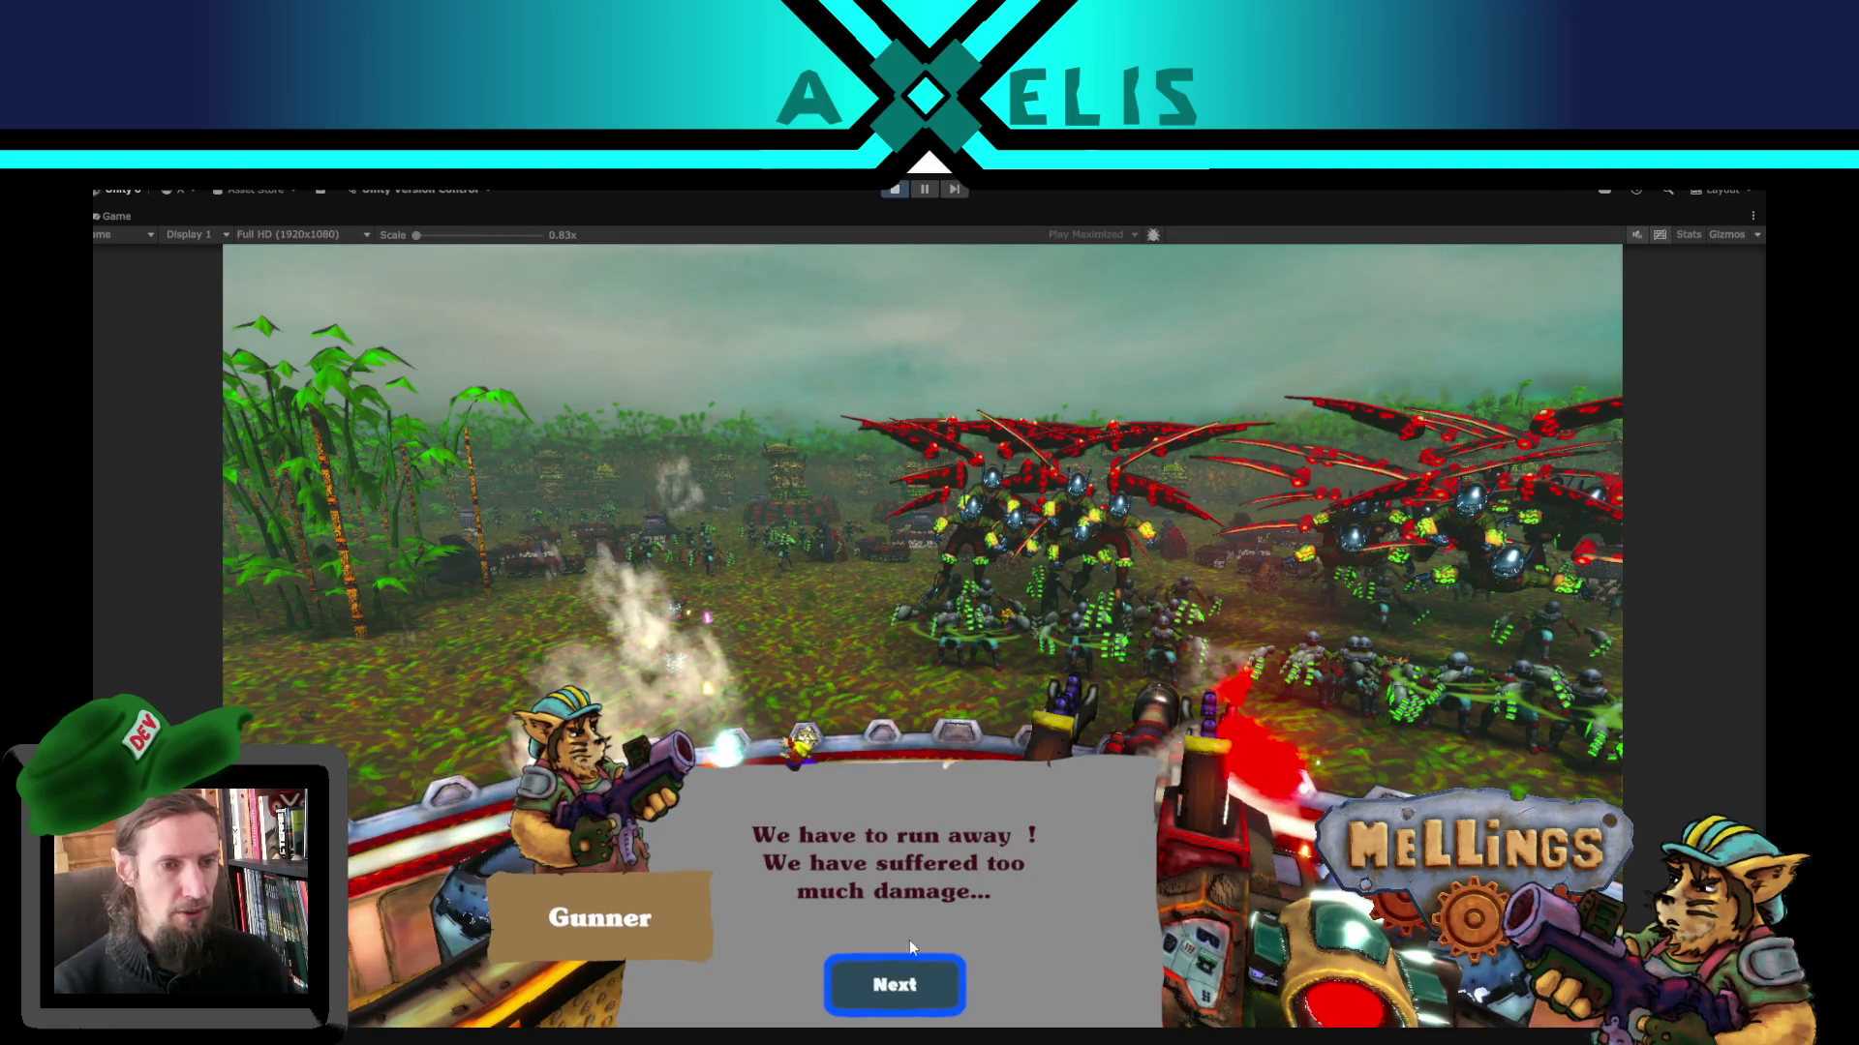
click(905, 980)
click(909, 977)
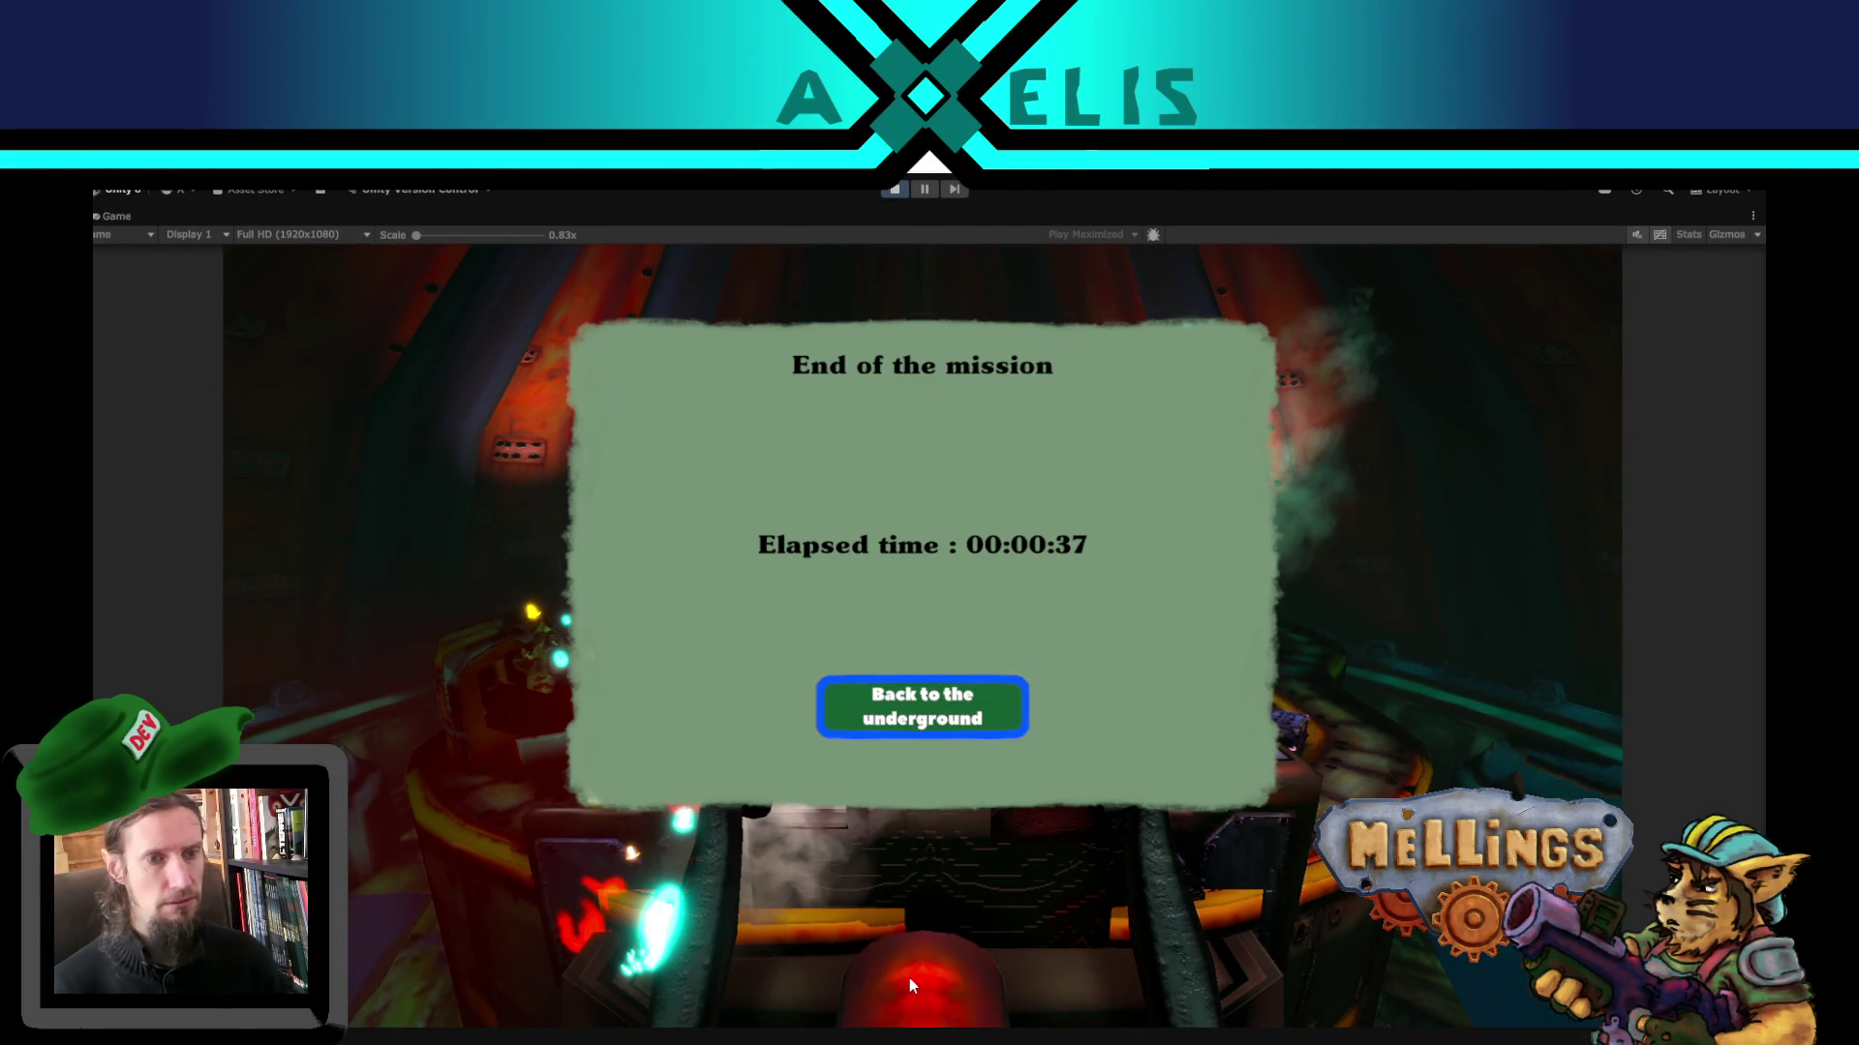
- Go back underground, skip the dialogue, dismiss Research, open the book menu with Escape, and pause the editor
key(Return)
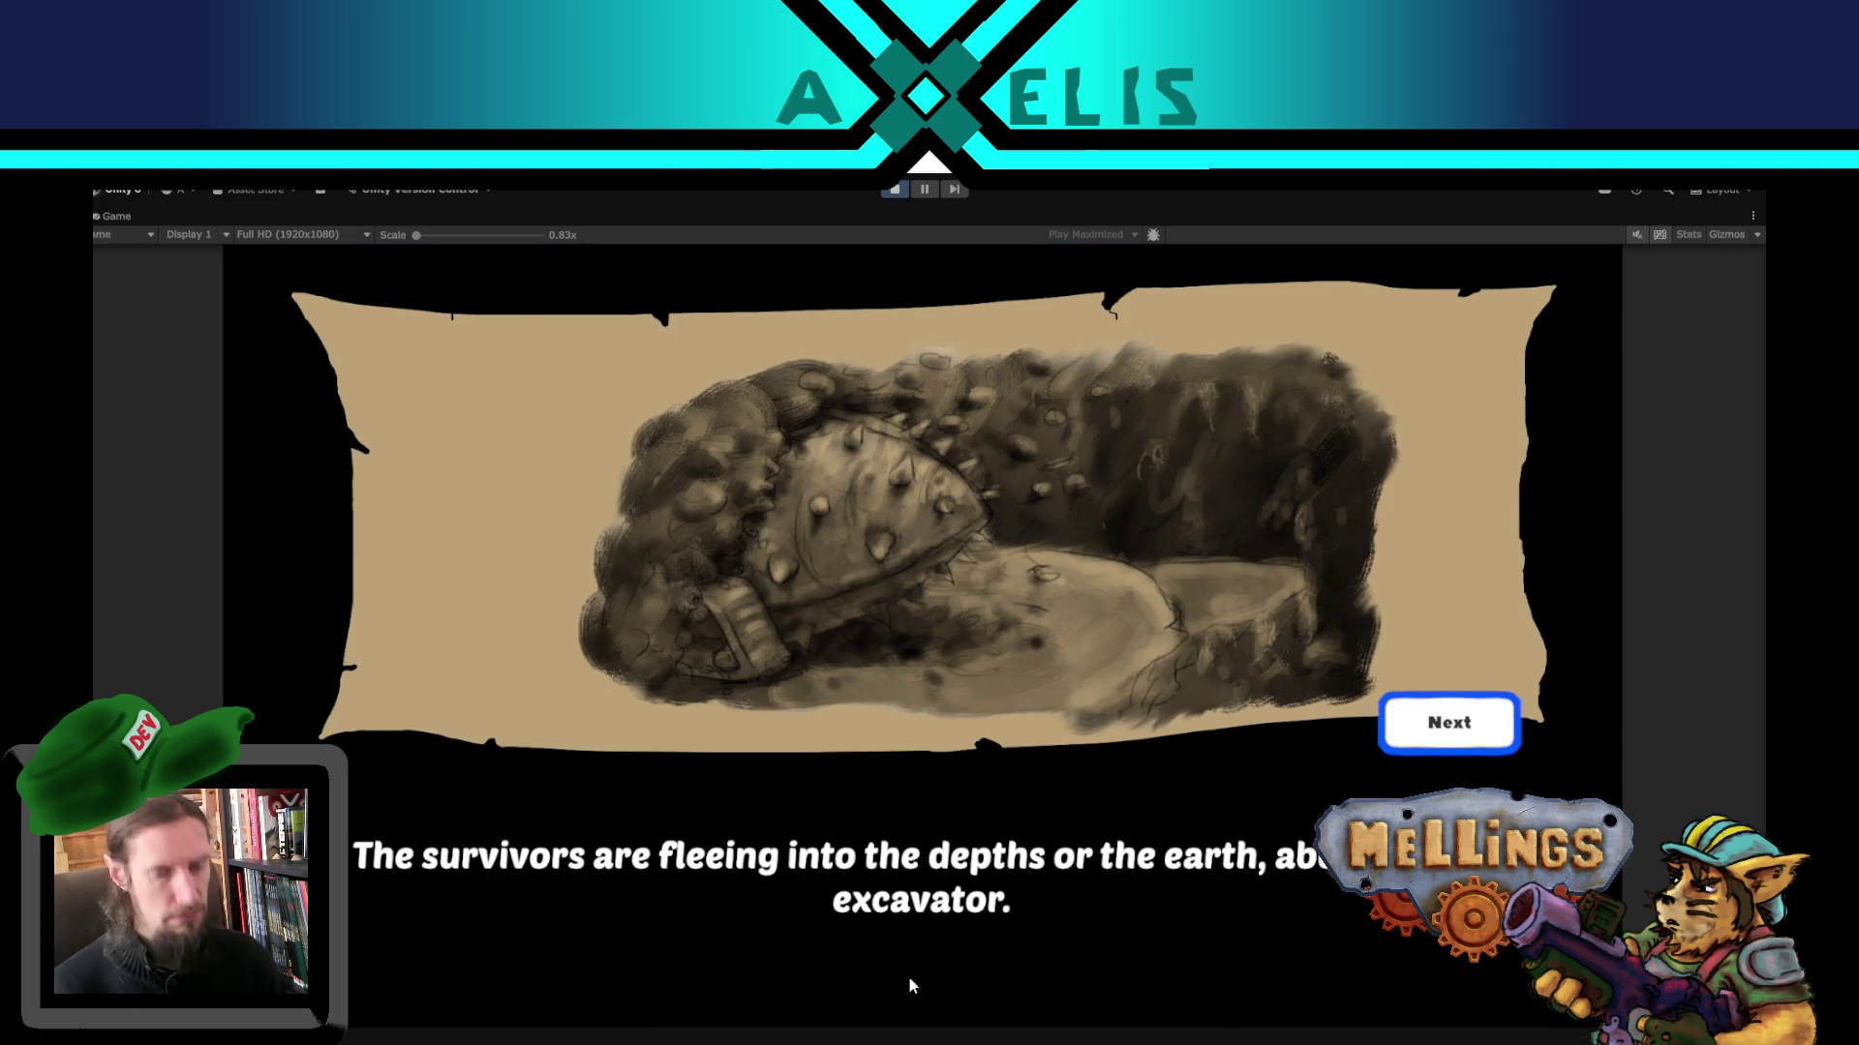
key(Return)
key(Return)
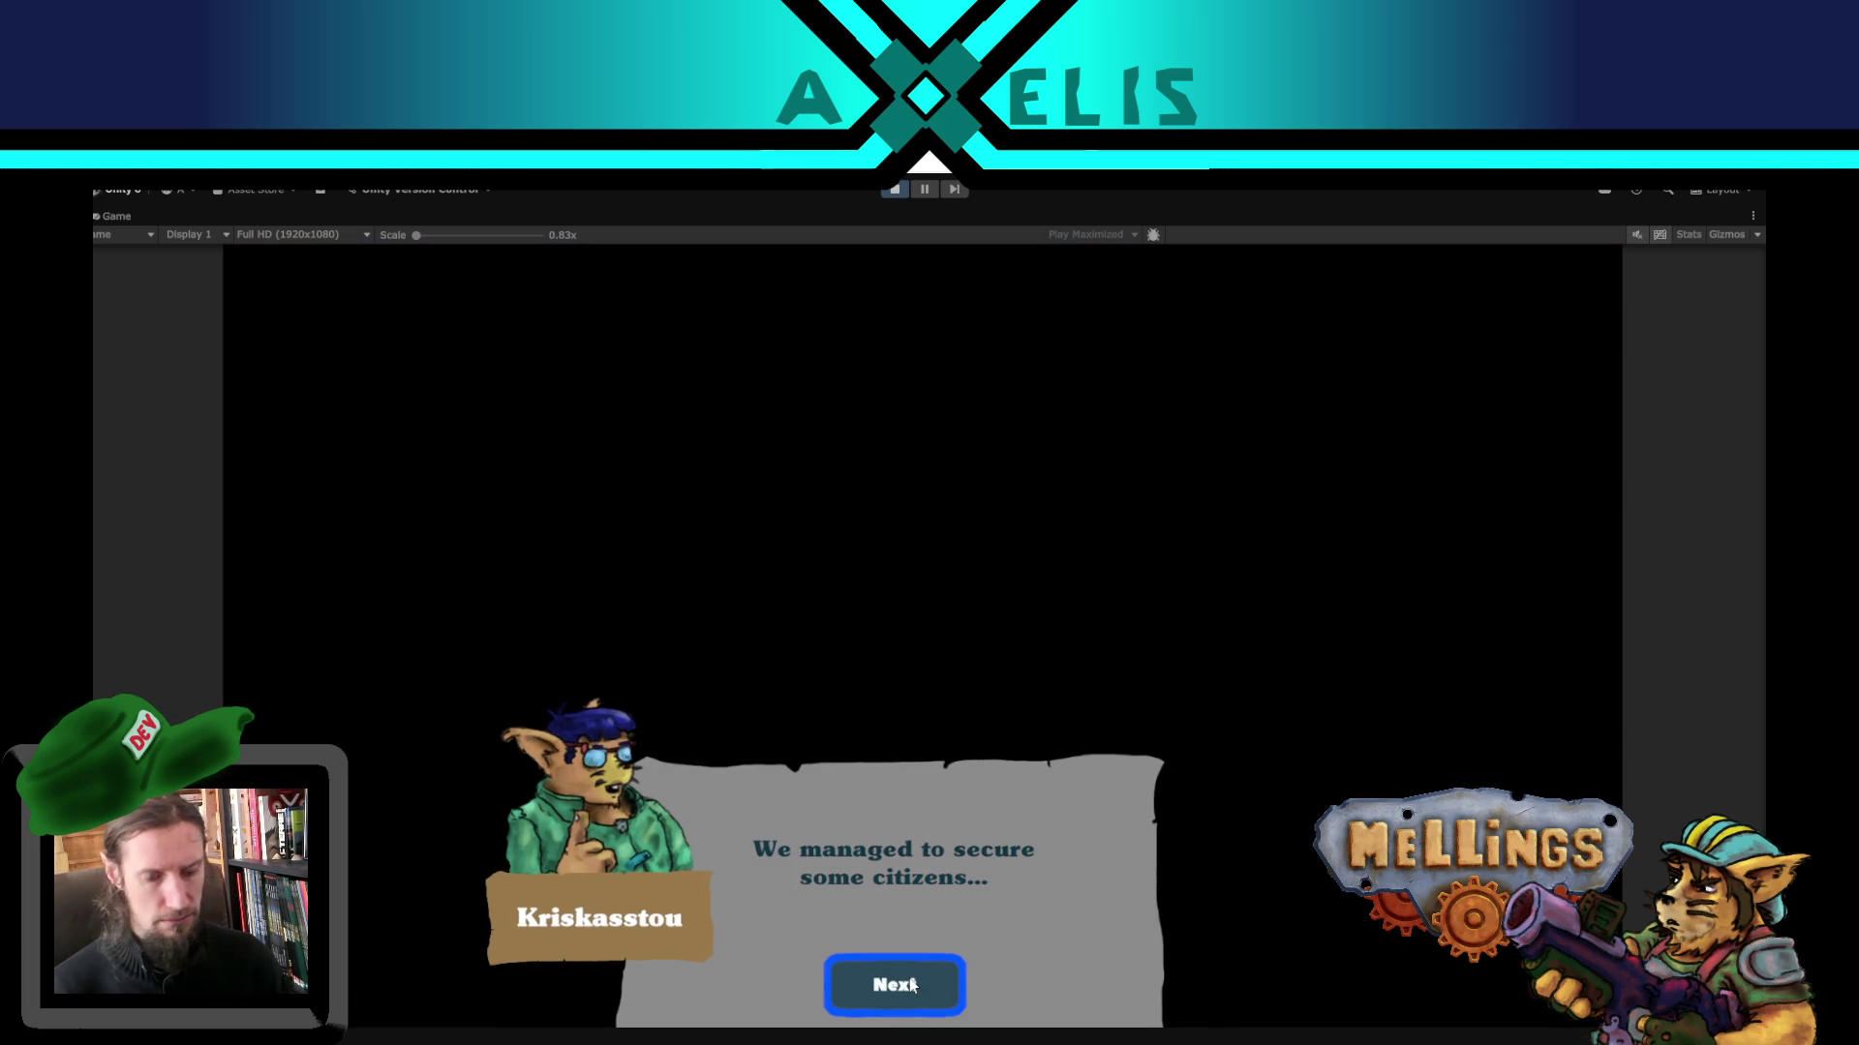
click(911, 985)
click(912, 985)
click(911, 986)
click(912, 985)
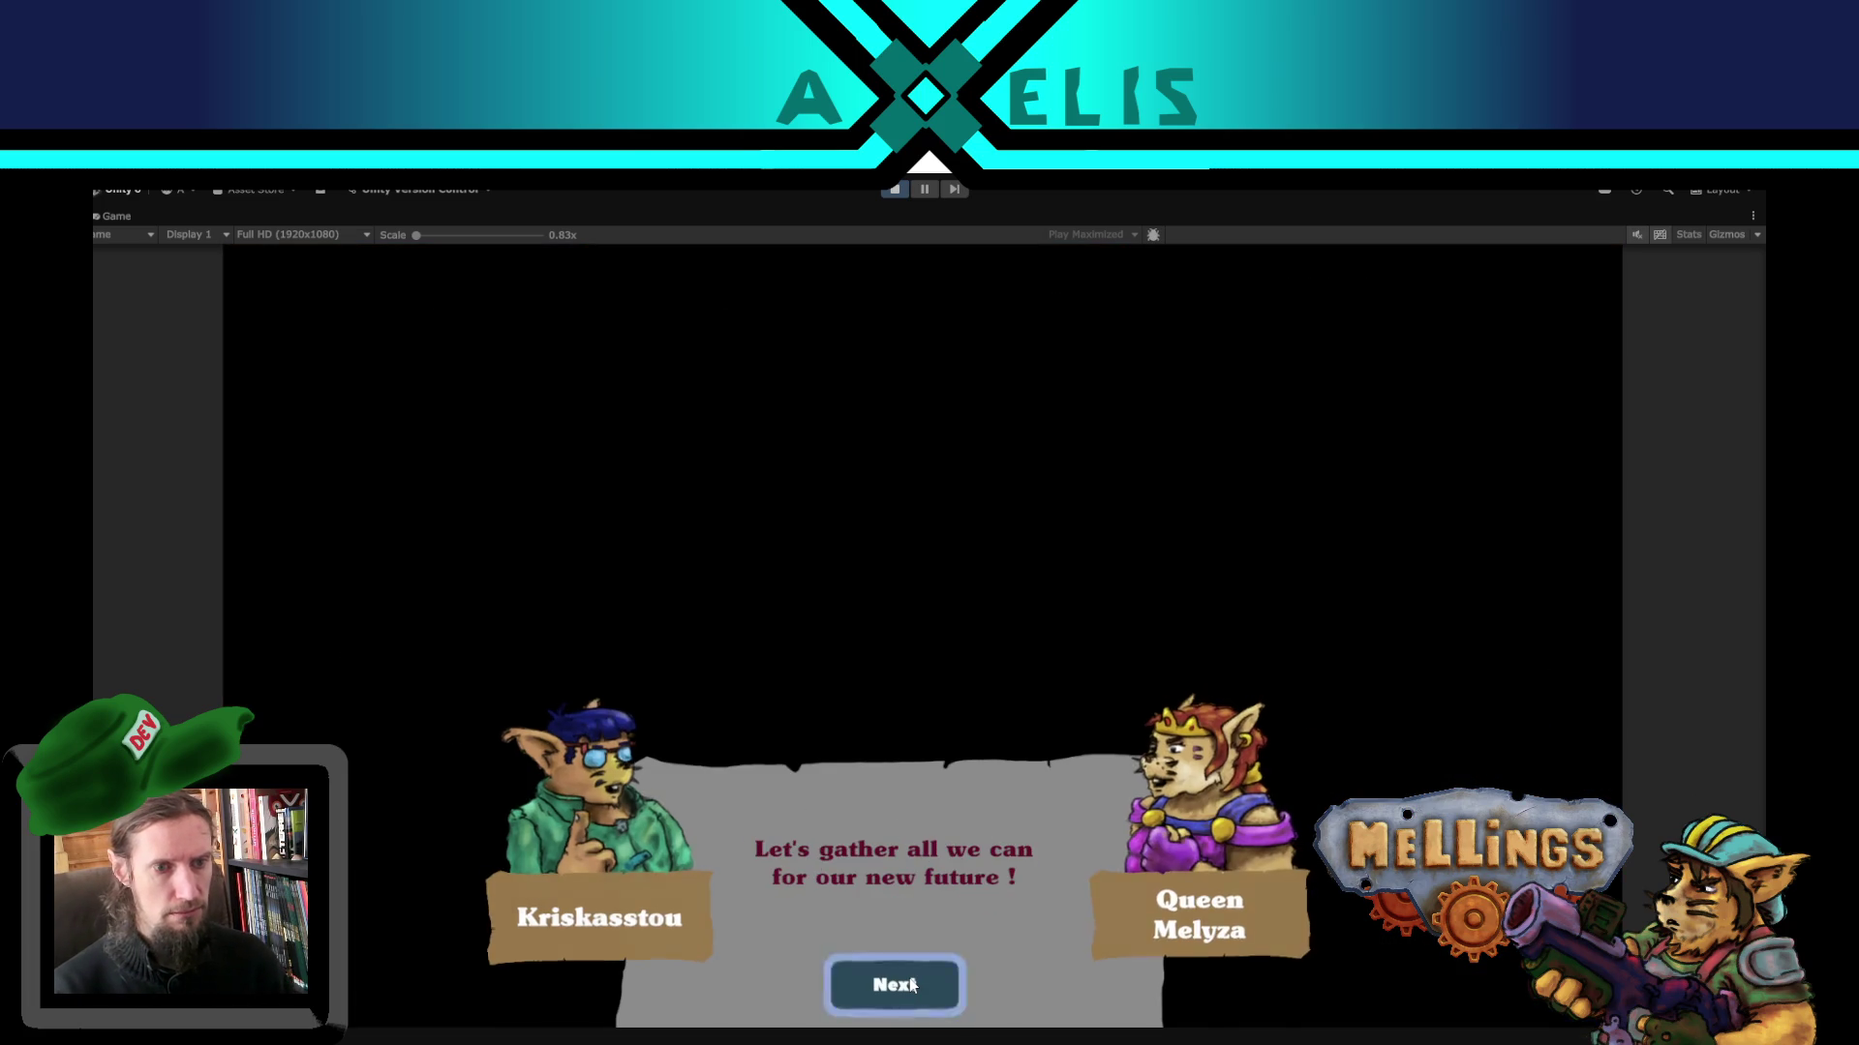
click(912, 985)
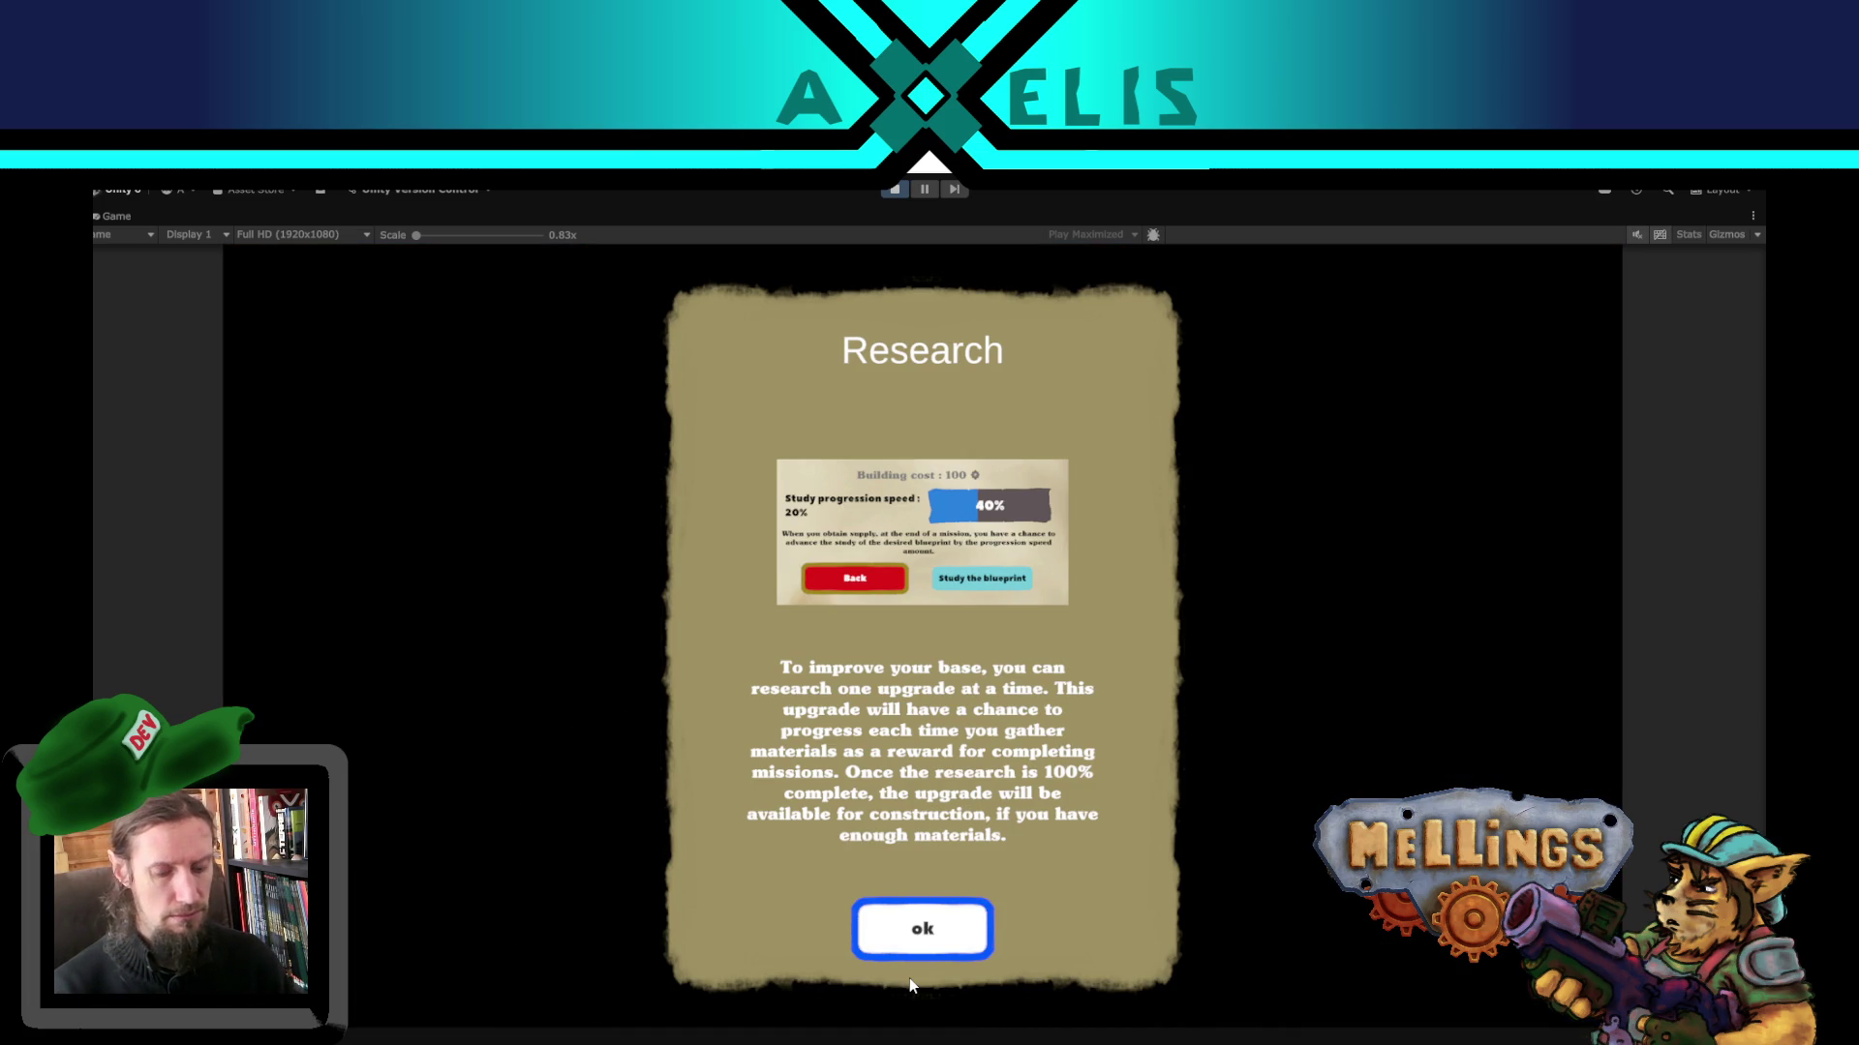
key(Return)
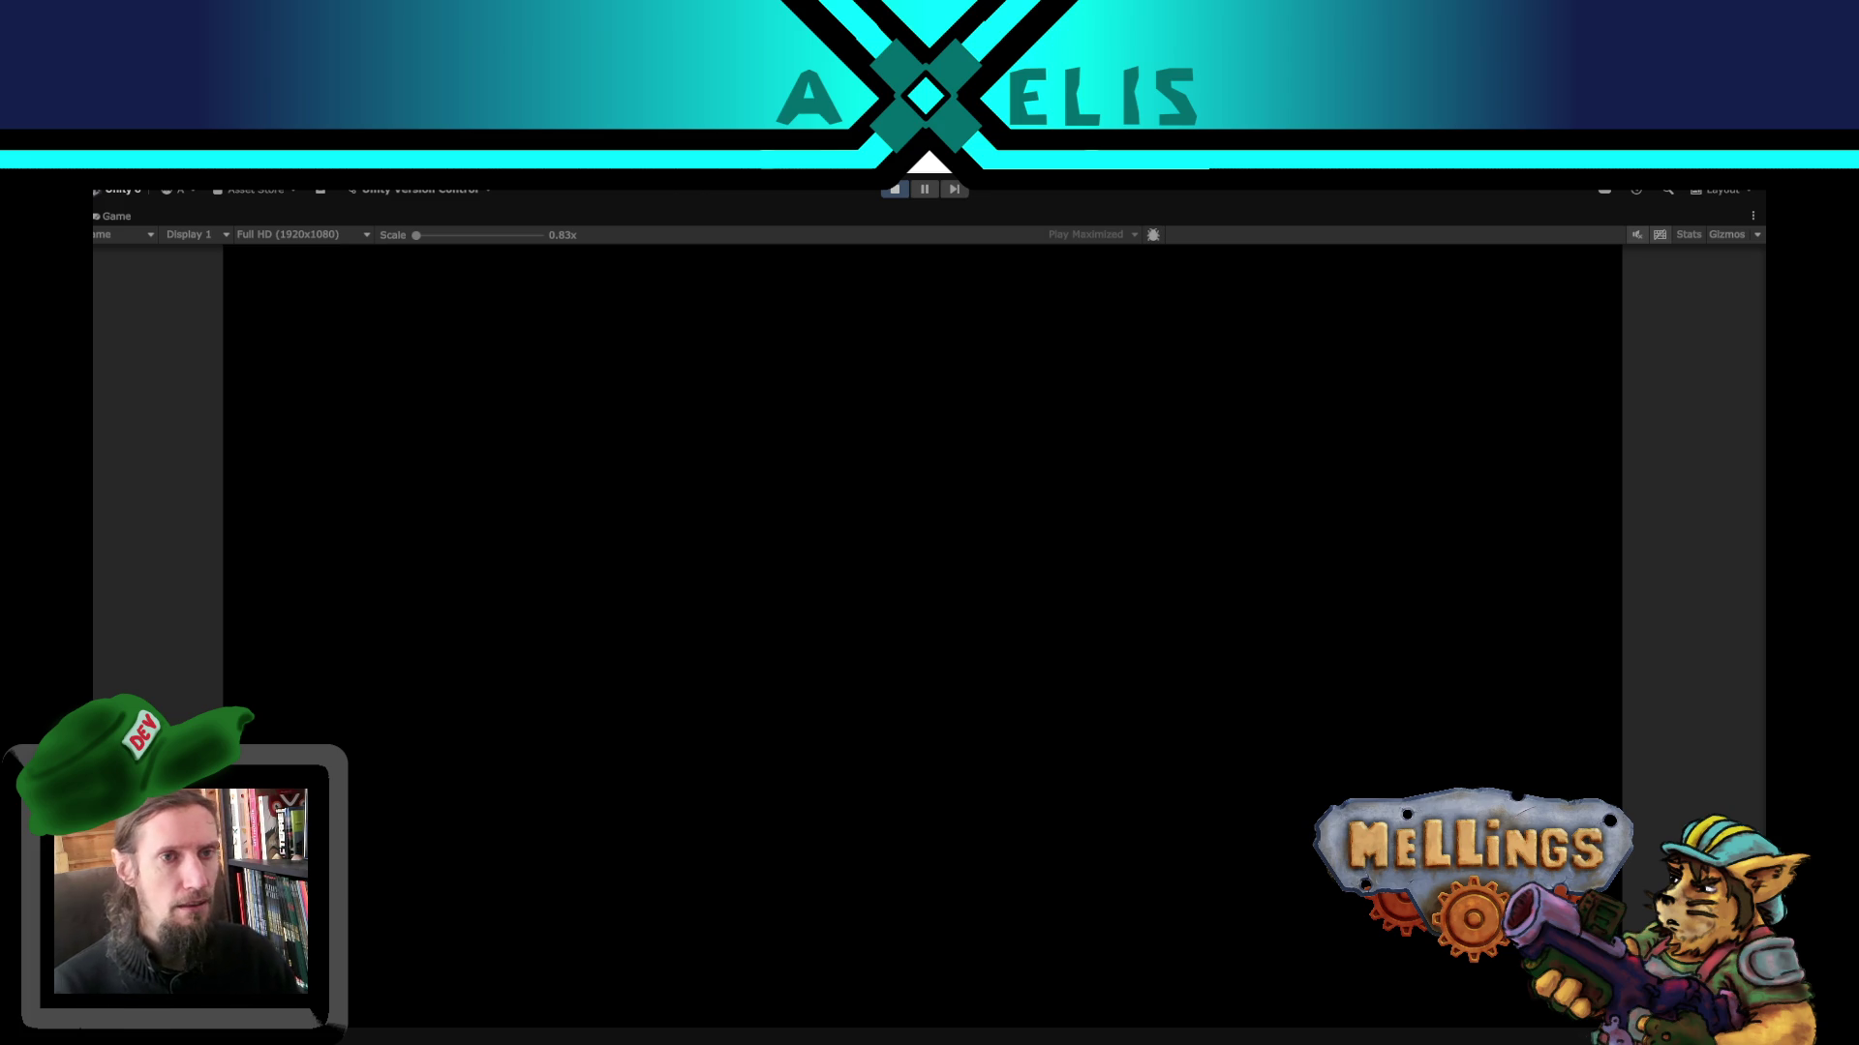
key(Escape)
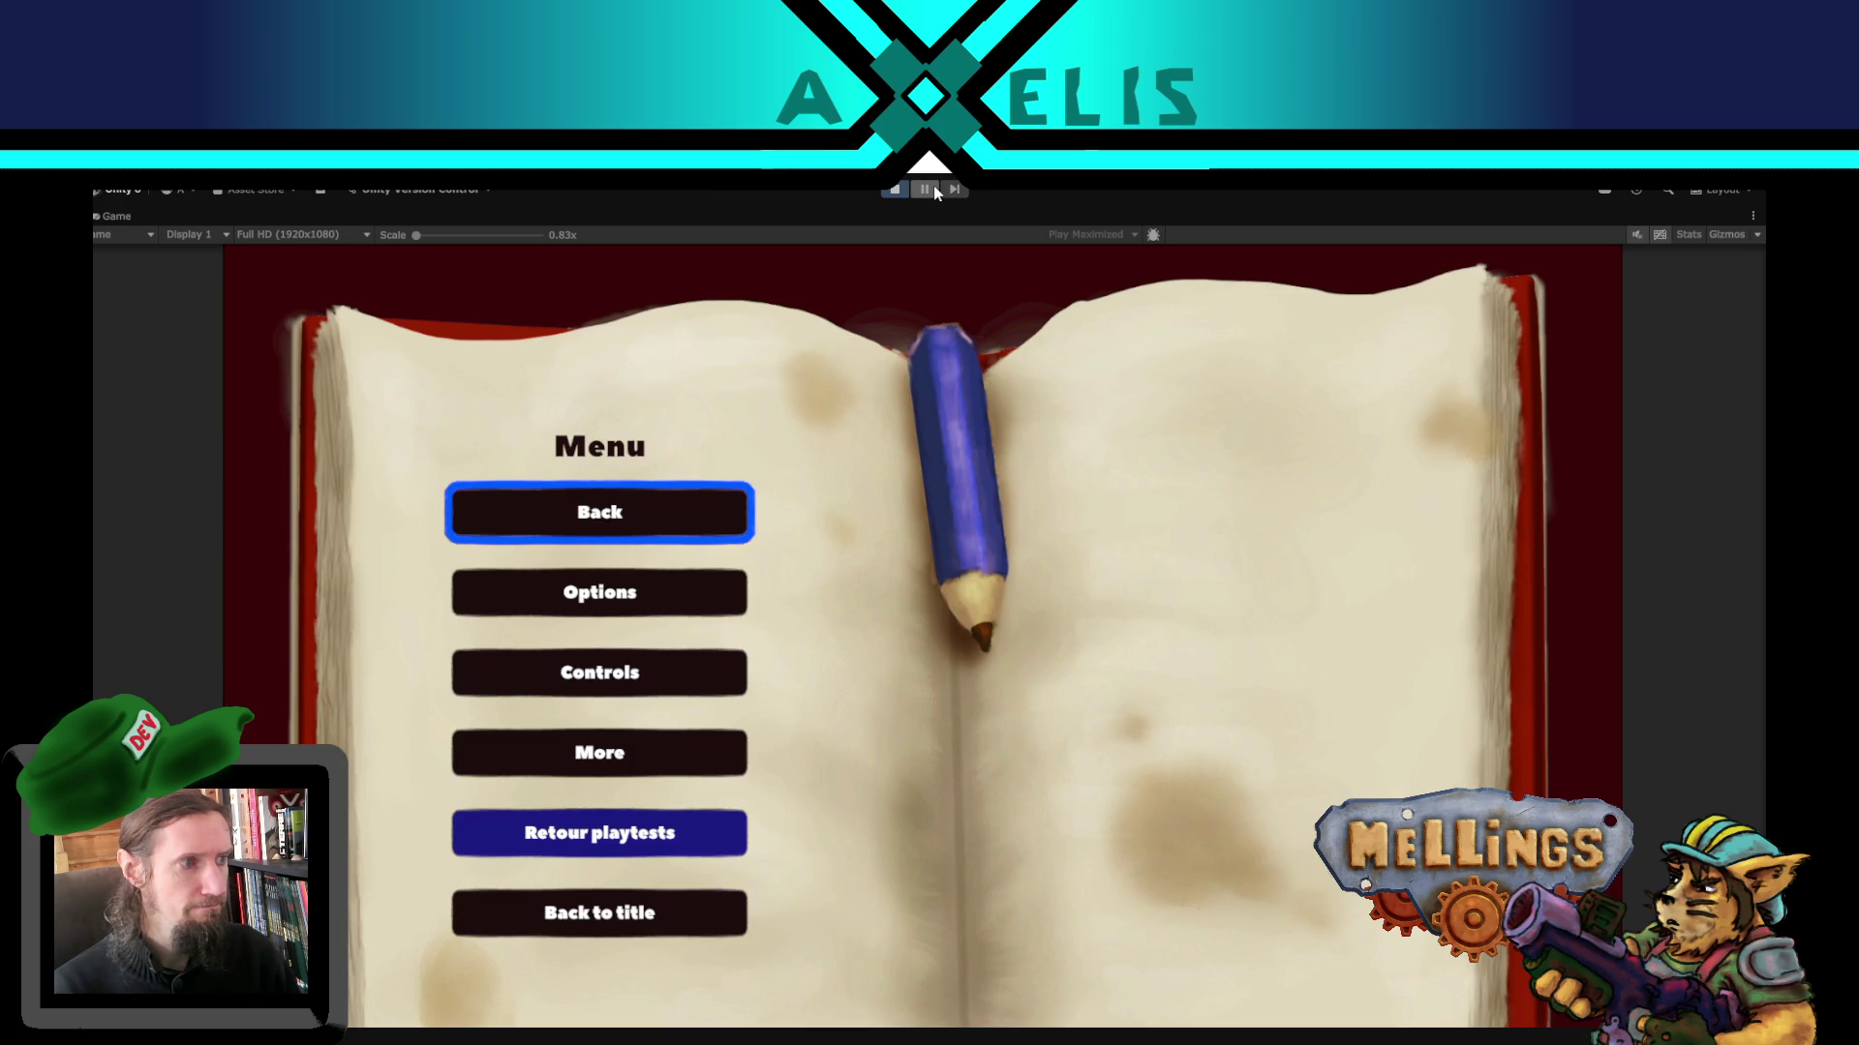
click(935, 191)
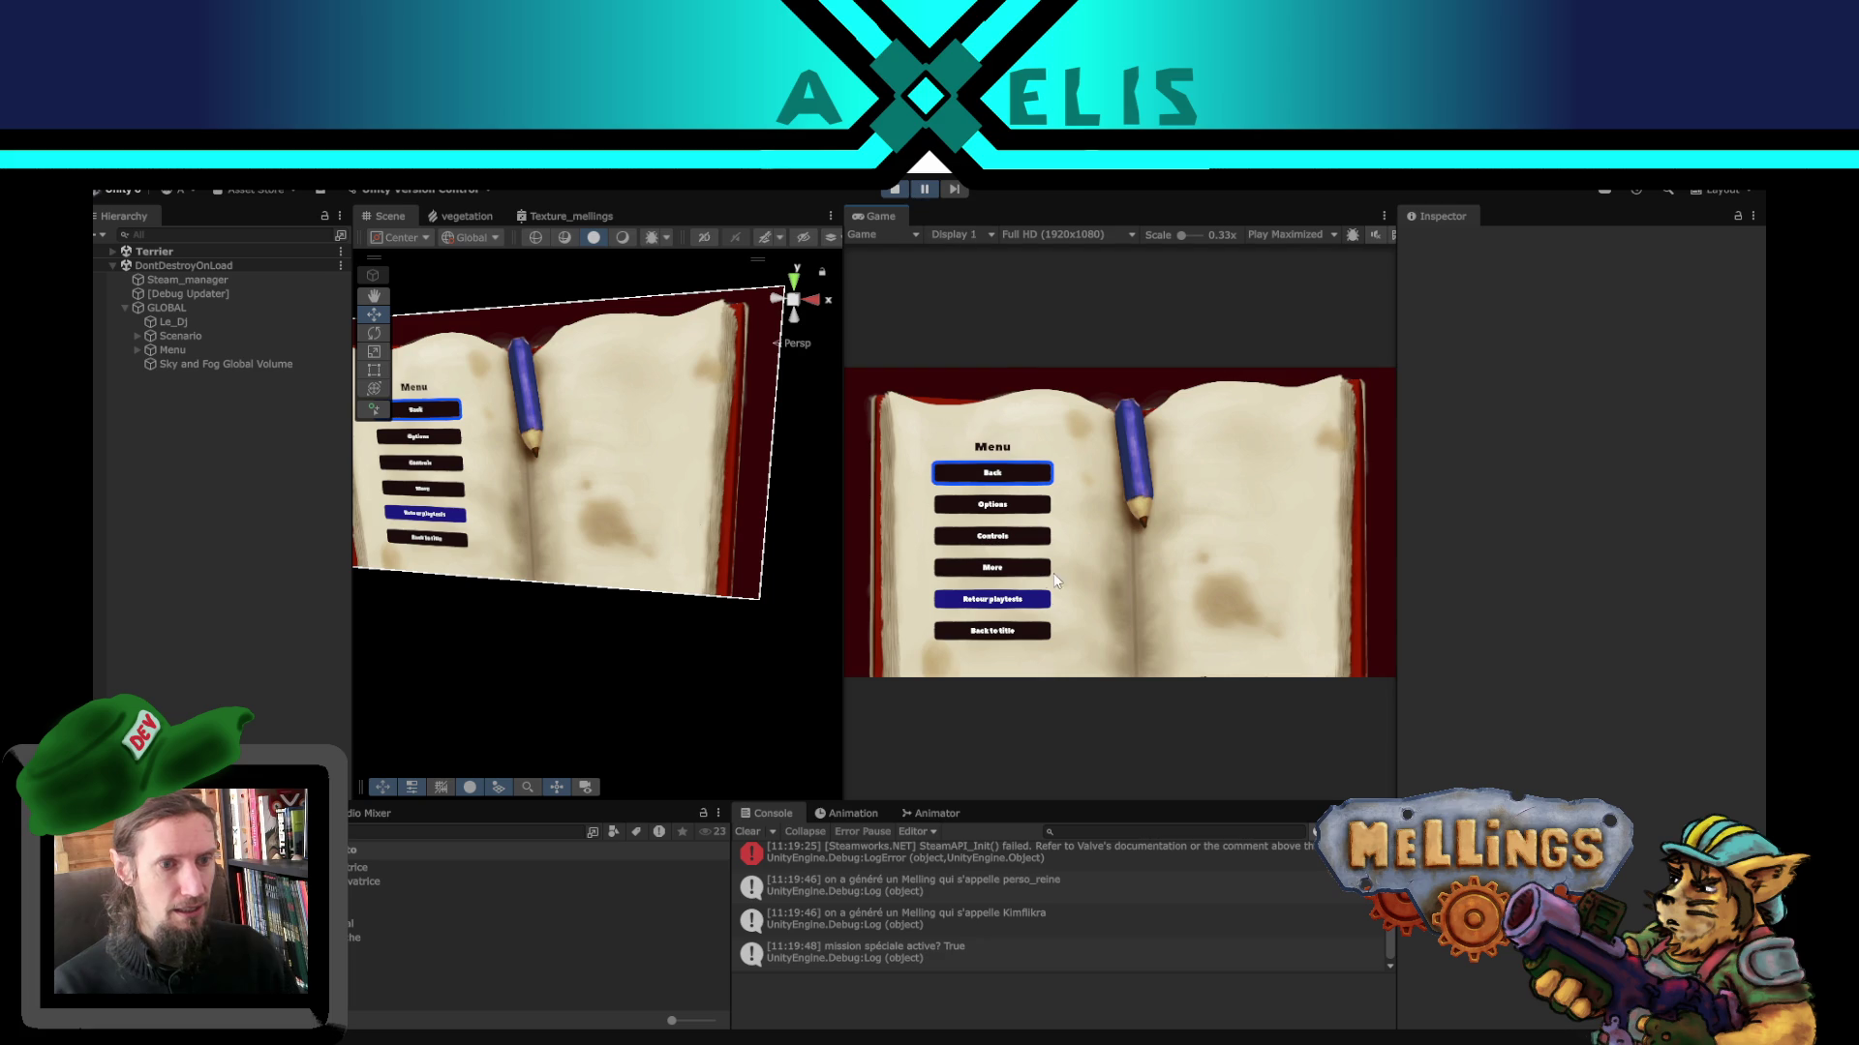
- Exit Play mode using the toolbar Play button
click(895, 192)
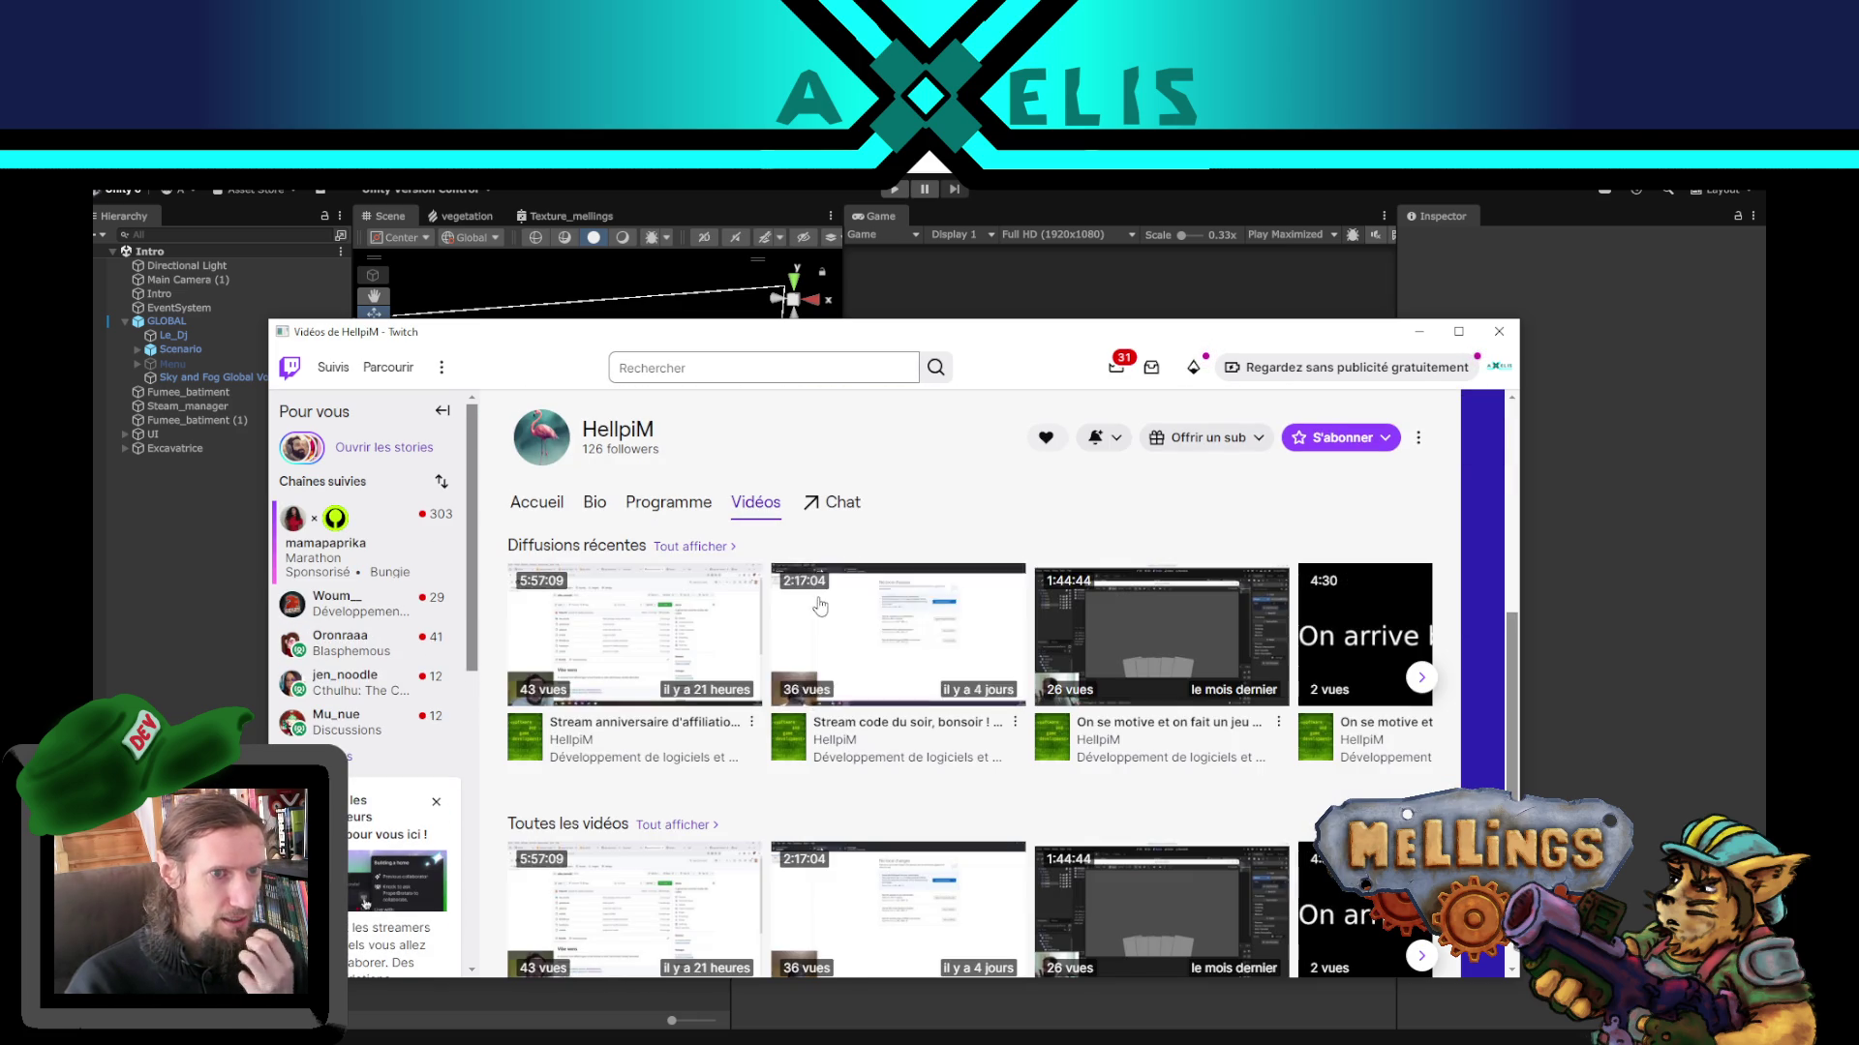
- Open the most recent broadcast under Diffusions récentes, then close the Twitch window
click(613, 613)
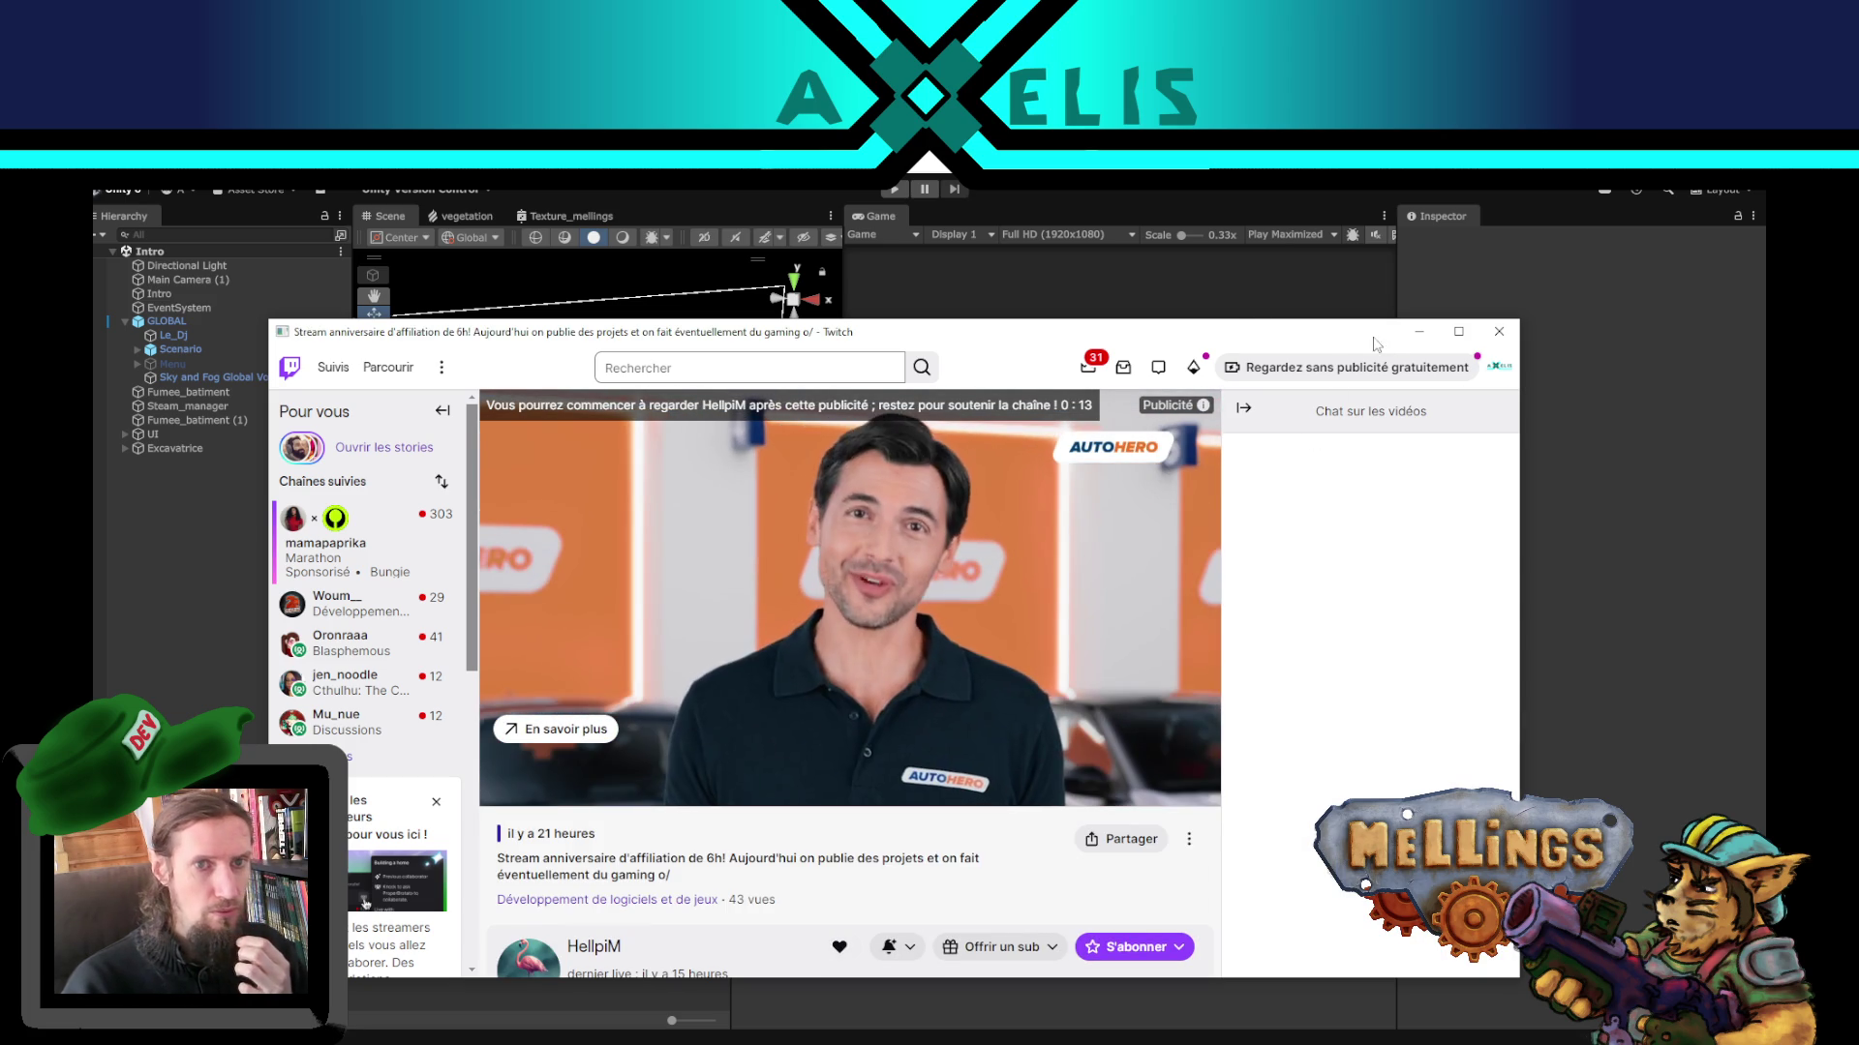
click(1419, 331)
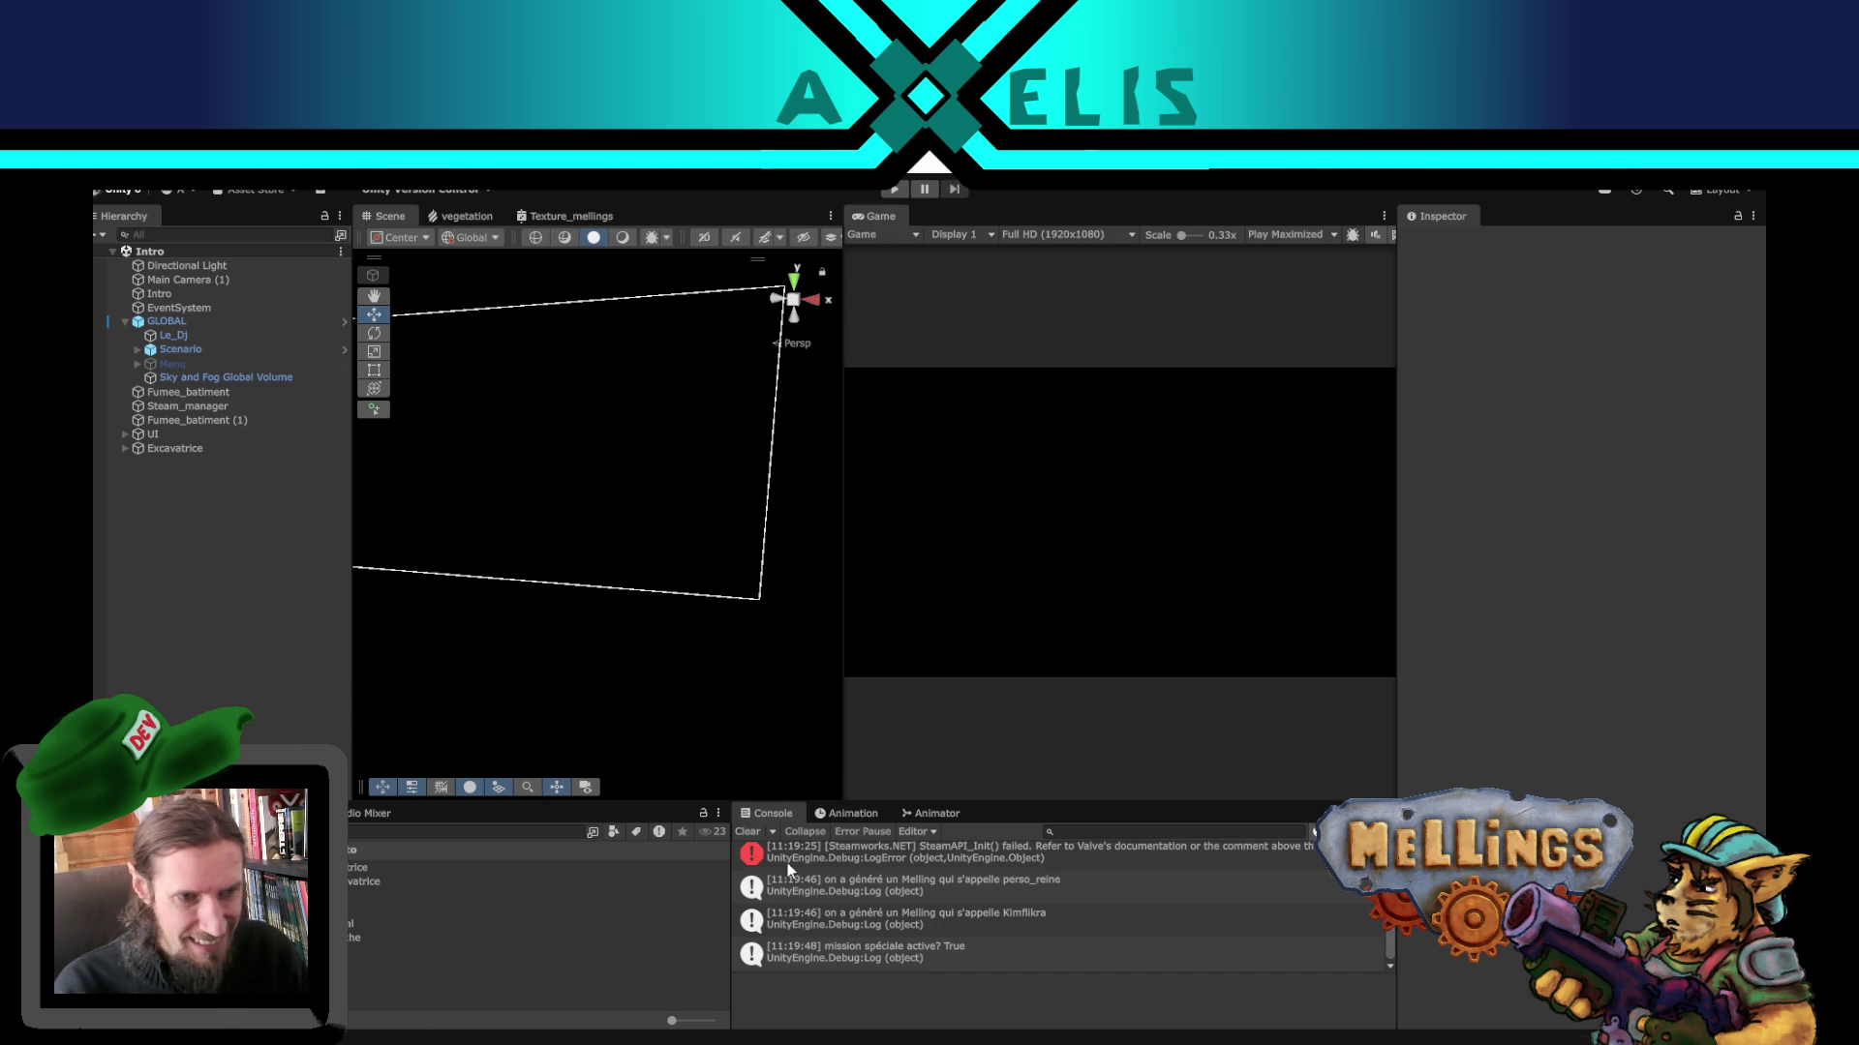
- Clear the earlier error and log messages from the Console panel
click(747, 831)
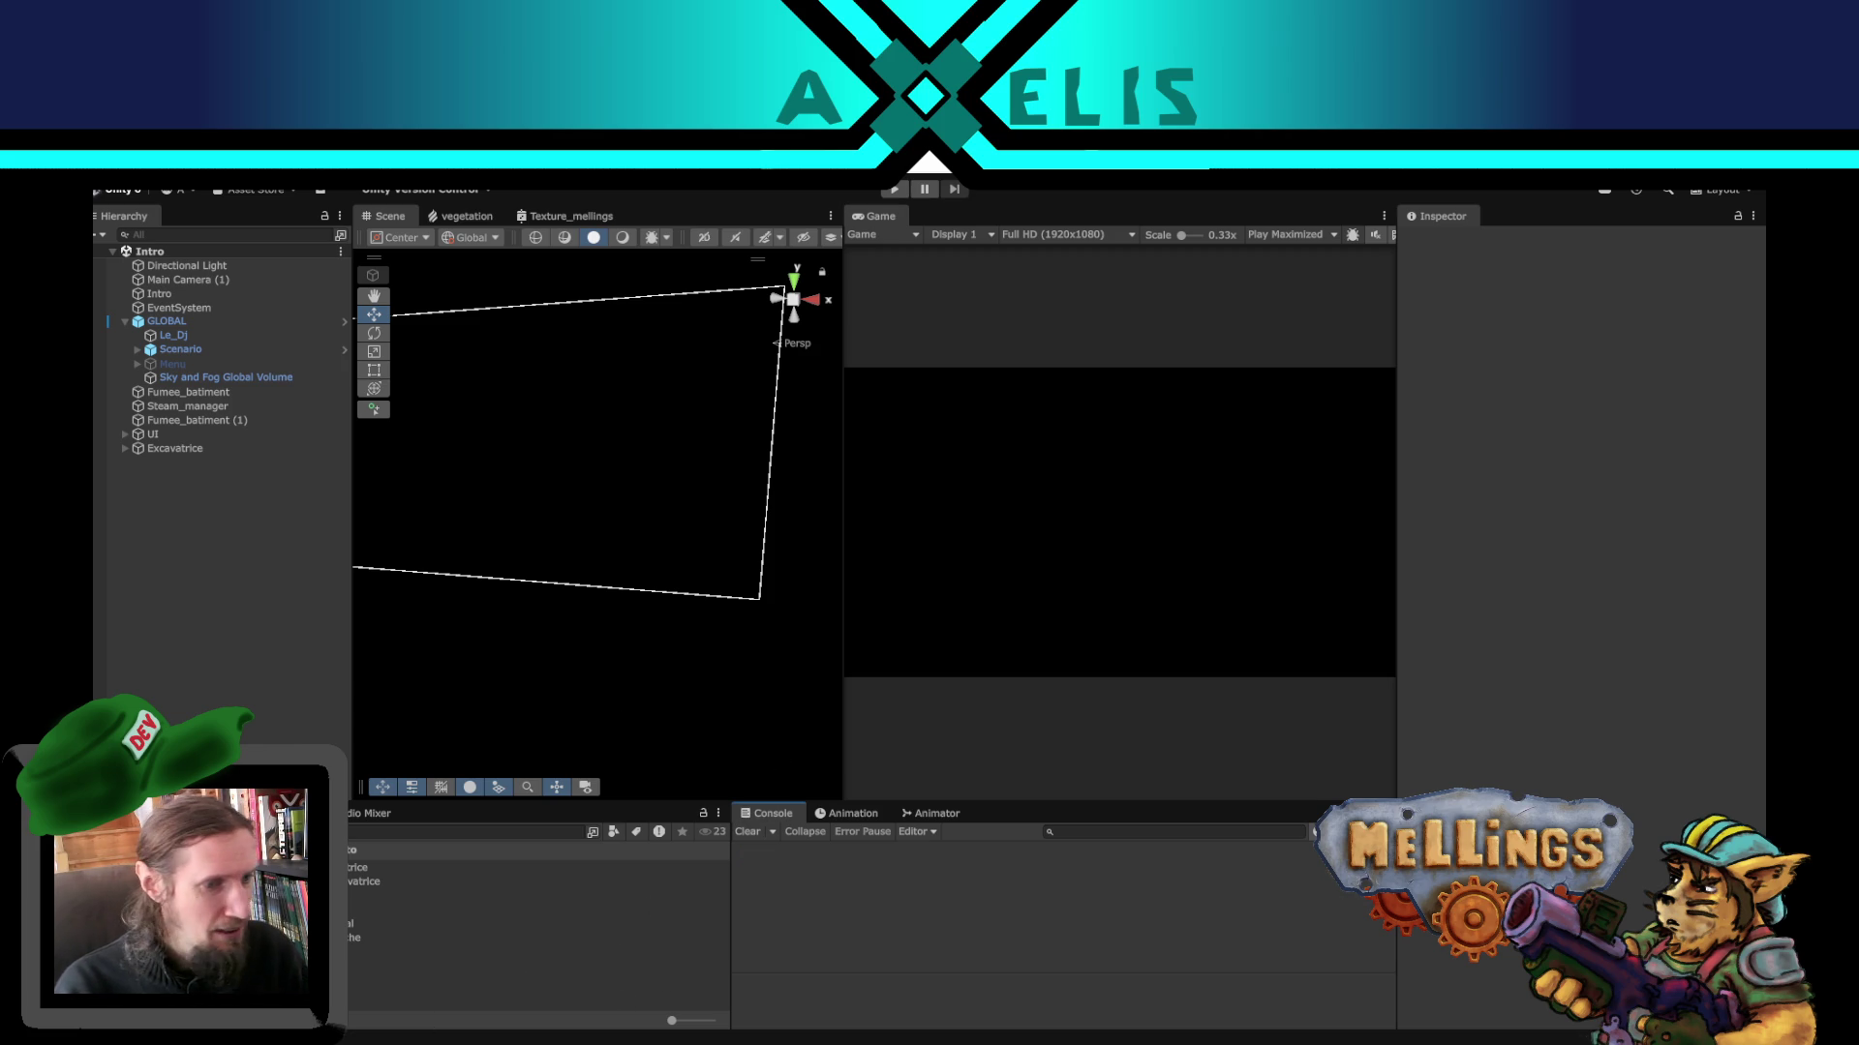